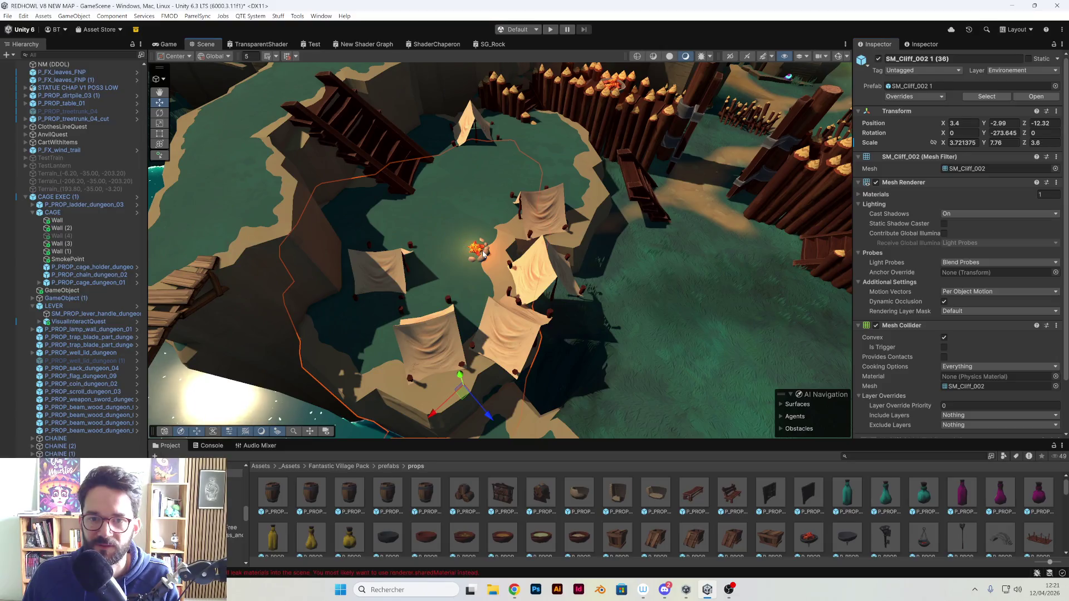
- Move the campfire and the left tent together along Y
click(486, 257)
shift+click(388, 275)
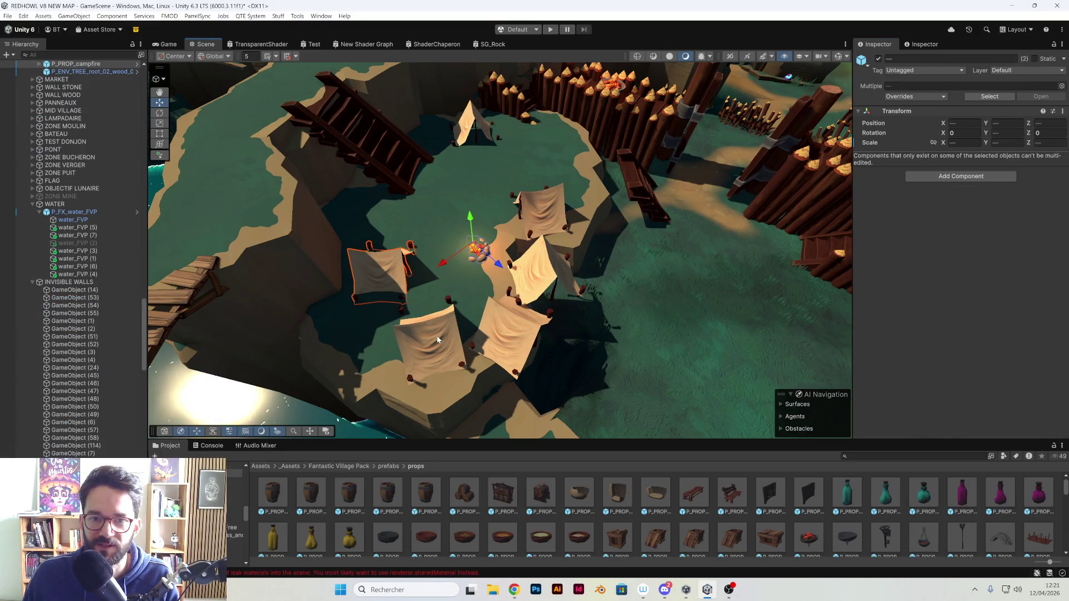
drag(465, 234, 462, 203)
scroll(98, 294, down, 5)
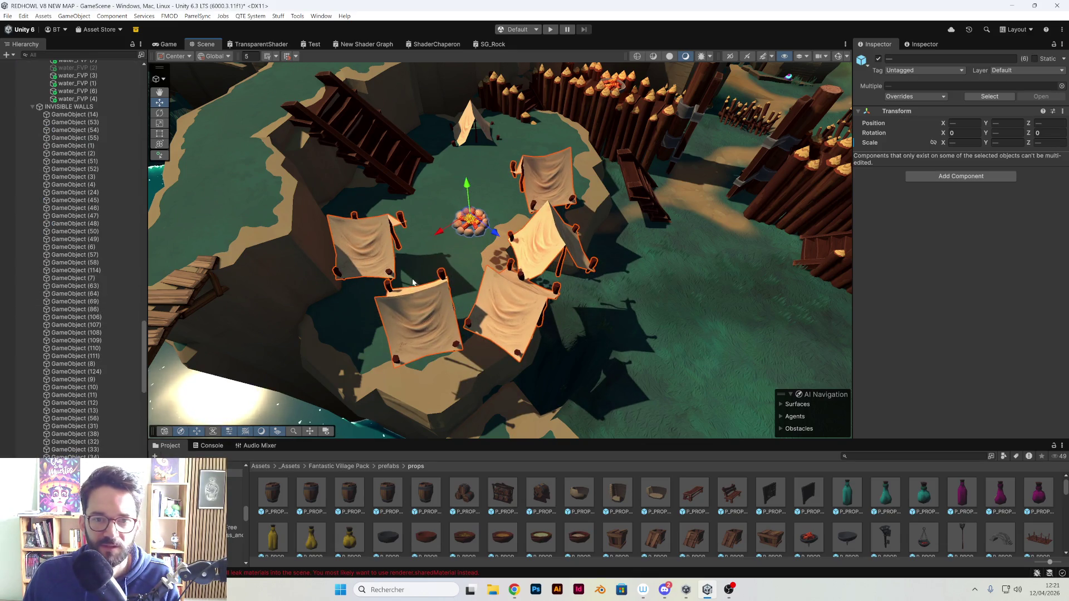
- Enable the inactive cliff piece SM_Cliff_003 1 (26) under the camp
click(436, 253)
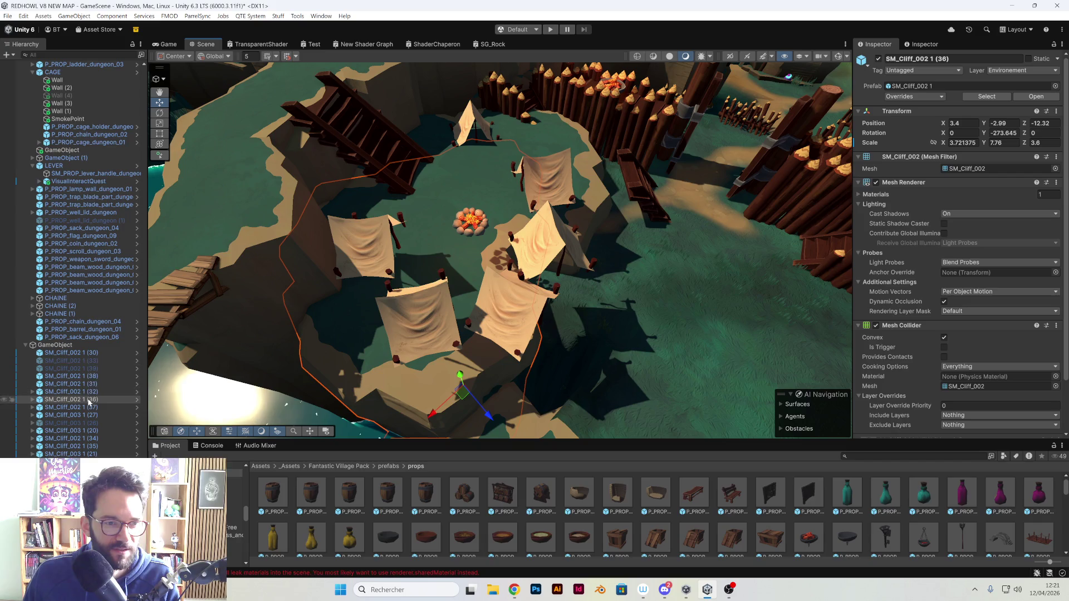
click(89, 424)
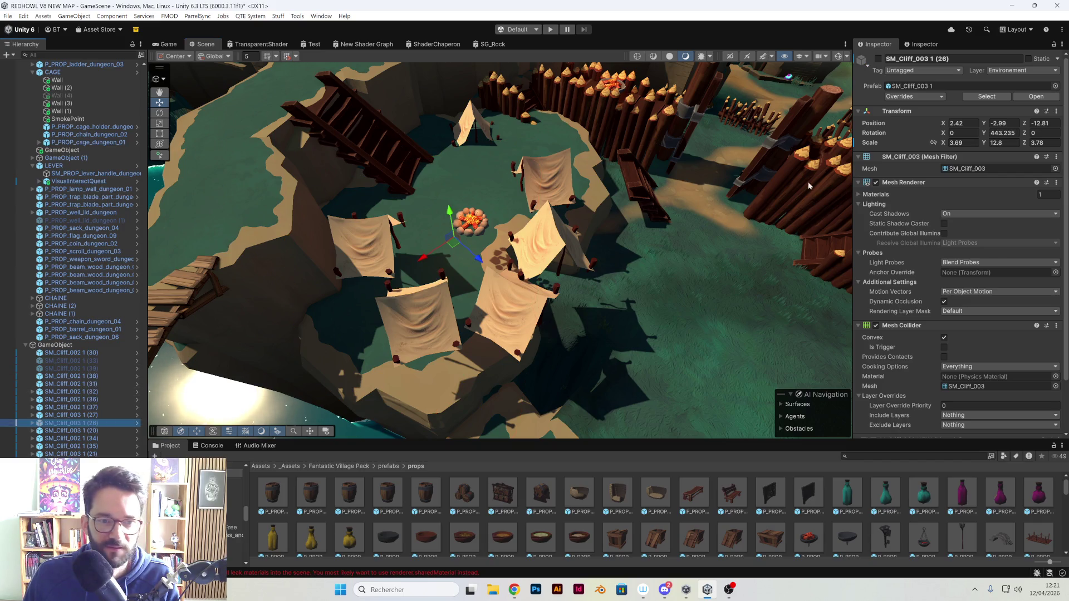
click(879, 59)
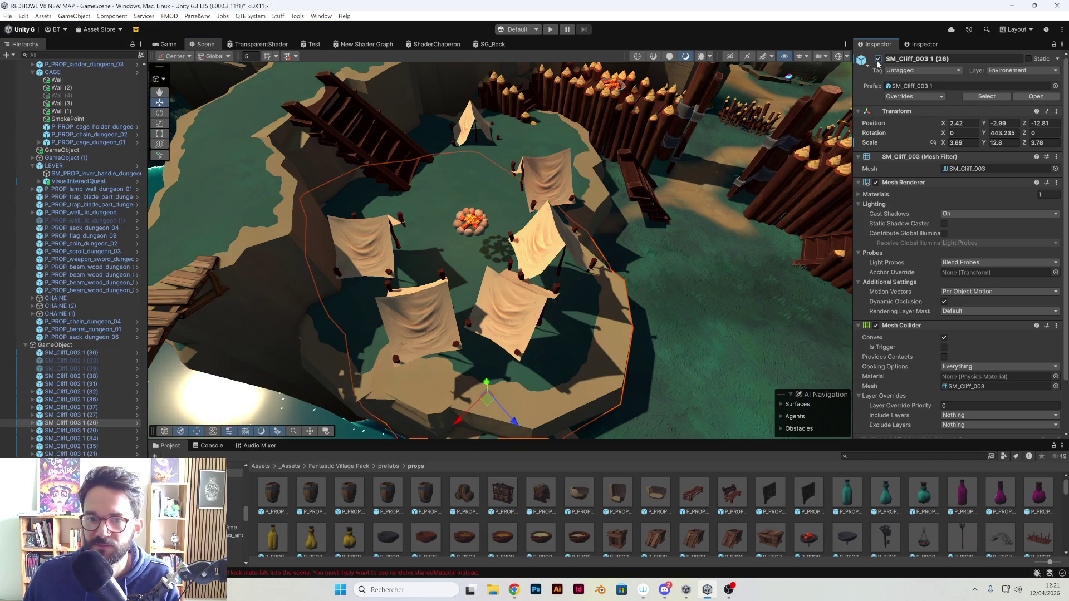
- Lower all five tents and the campfire together onto the ground
click(414, 308)
shift+click(390, 257)
shift+click(501, 312)
shift+click(549, 245)
shift+click(535, 184)
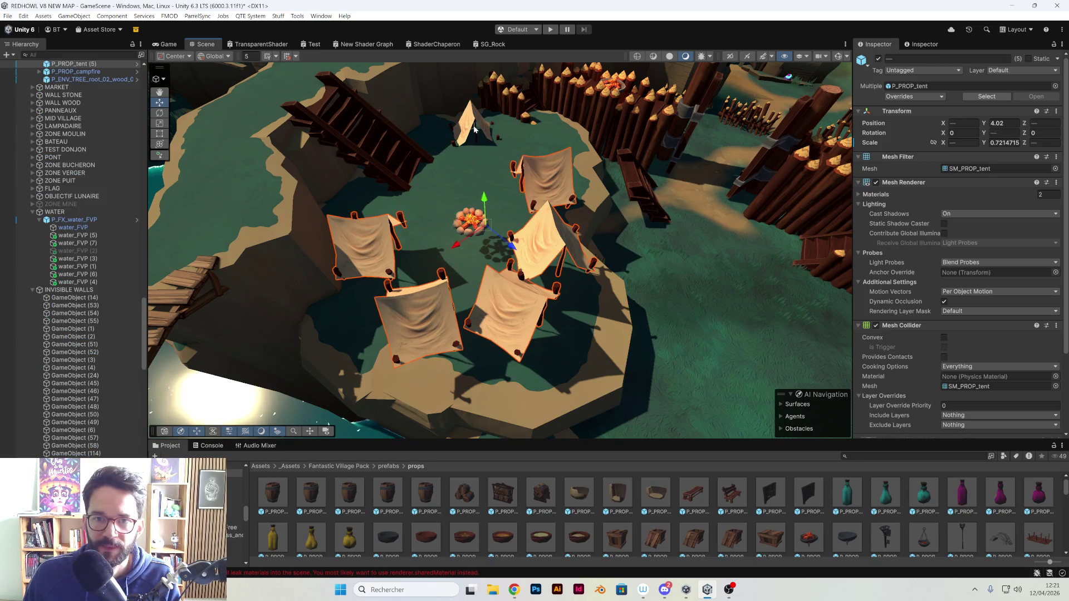
shift+click(469, 222)
mouse_move(466, 186)
mouse_down()
mouse_move(469, 210)
mouse_move(628, 226)
mouse_move(611, 124)
mouse_move(462, 282)
mouse_move(537, 270)
mouse_move(432, 186)
mouse_move(642, 272)
mouse_move(640, 289)
mouse_move(604, 248)
mouse_up()
- Lower another tent slightly so it rests on the ground
click(603, 248)
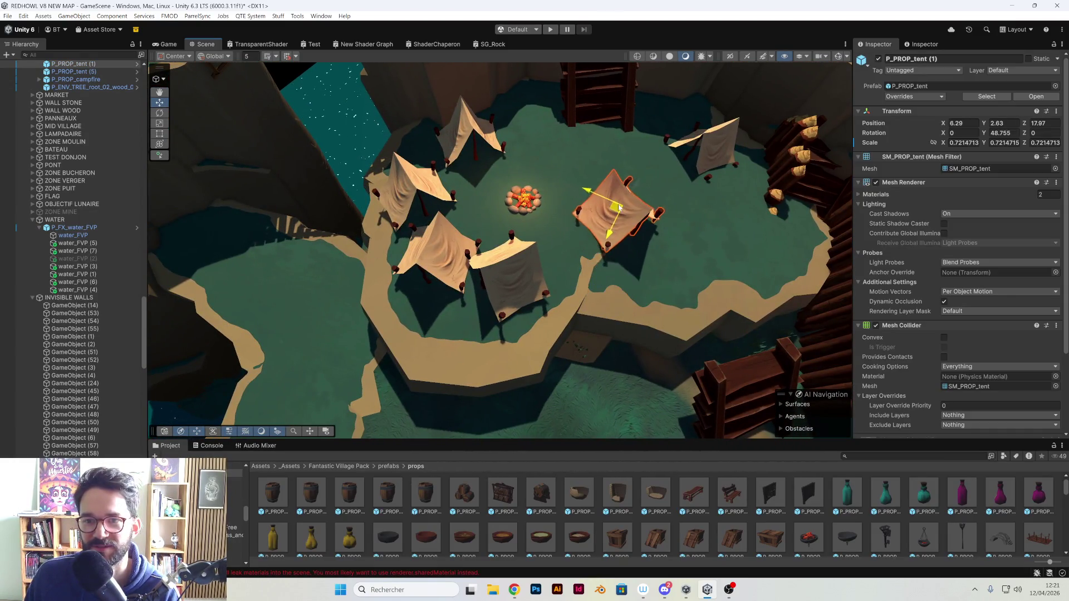
mouse_move(619, 209)
mouse_down()
mouse_move(521, 293)
mouse_move(542, 256)
mouse_move(559, 259)
mouse_up()
click(517, 296)
scroll(568, 284, up, 3)
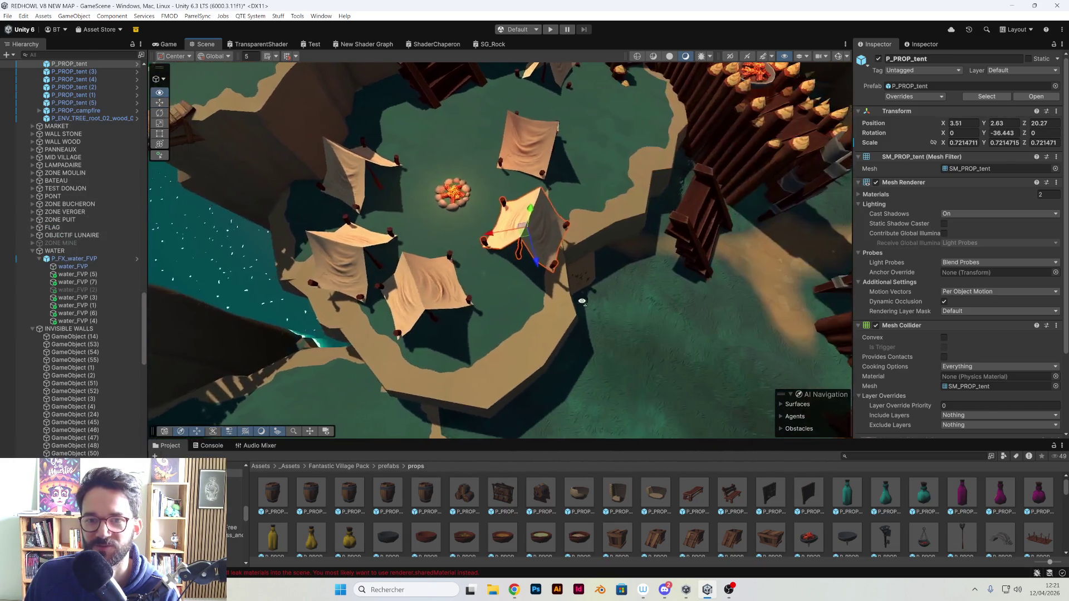
key(f)
mouse_move(496, 220)
mouse_down()
mouse_move(435, 278)
mouse_move(473, 310)
mouse_move(481, 340)
mouse_up()
- Sink tent (5) at the upper left slightly into the ground
click(434, 281)
click(361, 179)
drag(347, 169, 349, 175)
mouse_move(394, 100)
mouse_down()
mouse_move(318, 197)
mouse_move(348, 195)
mouse_move(538, 29)
mouse_up()
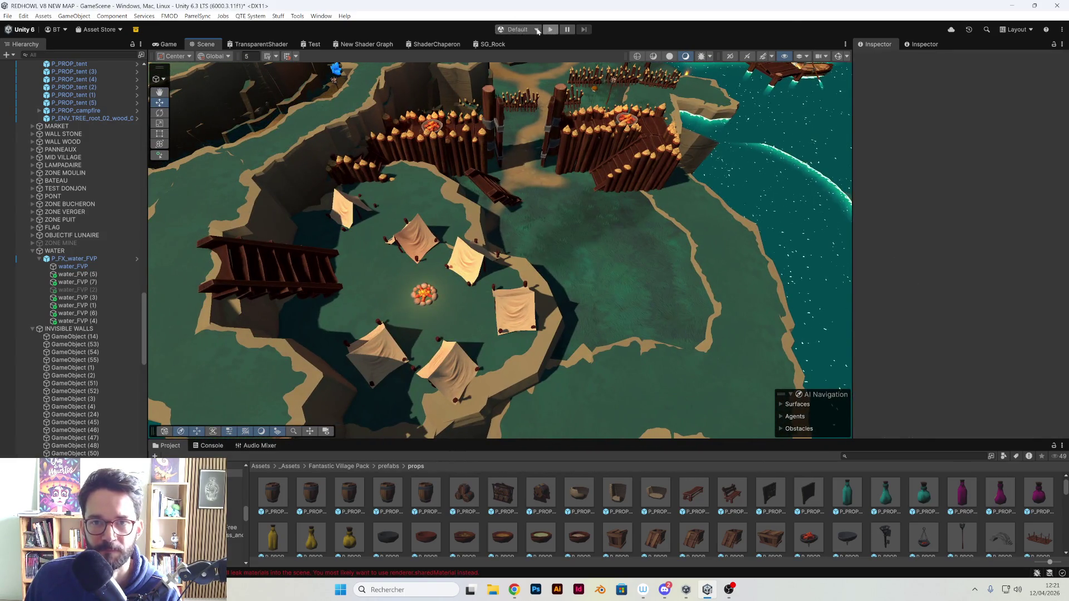
- Save the scene, undo a trial move of the wooden stairs, save again and enter Play mode
click(8, 15)
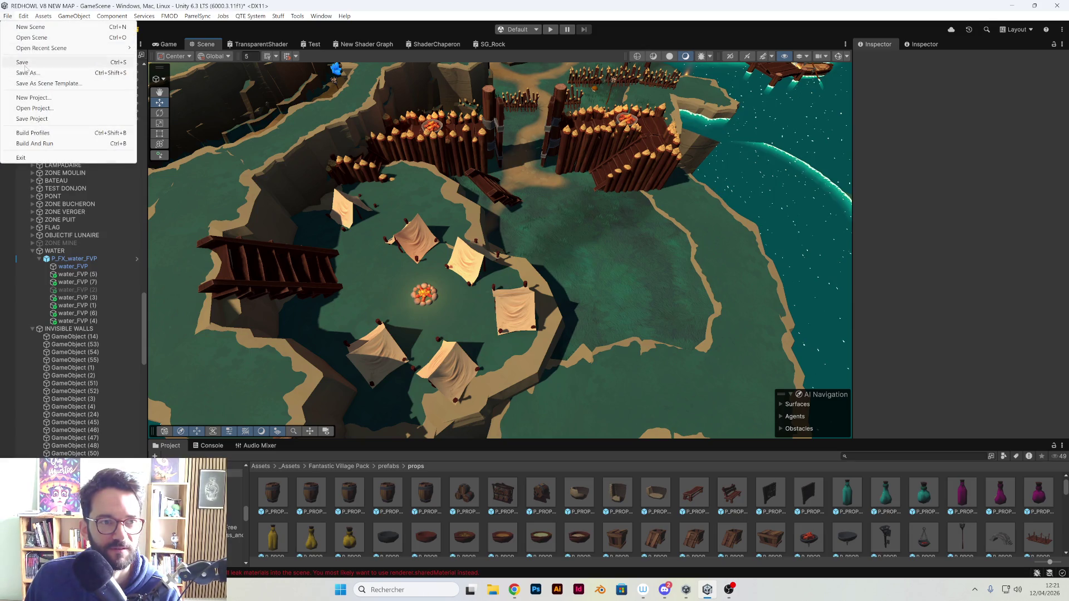
click(398, 109)
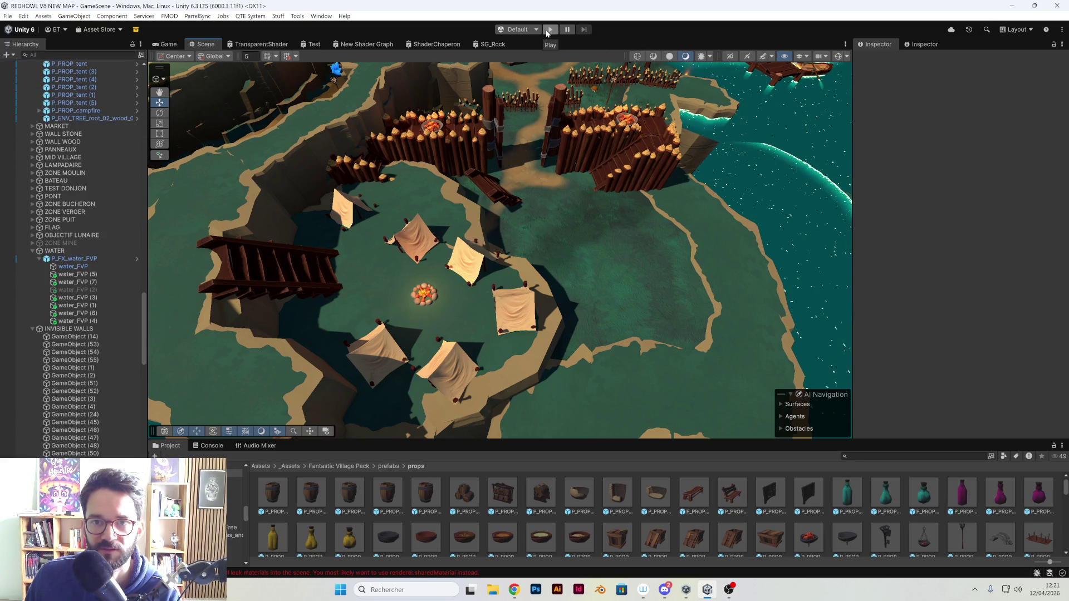
click(485, 192)
key(f)
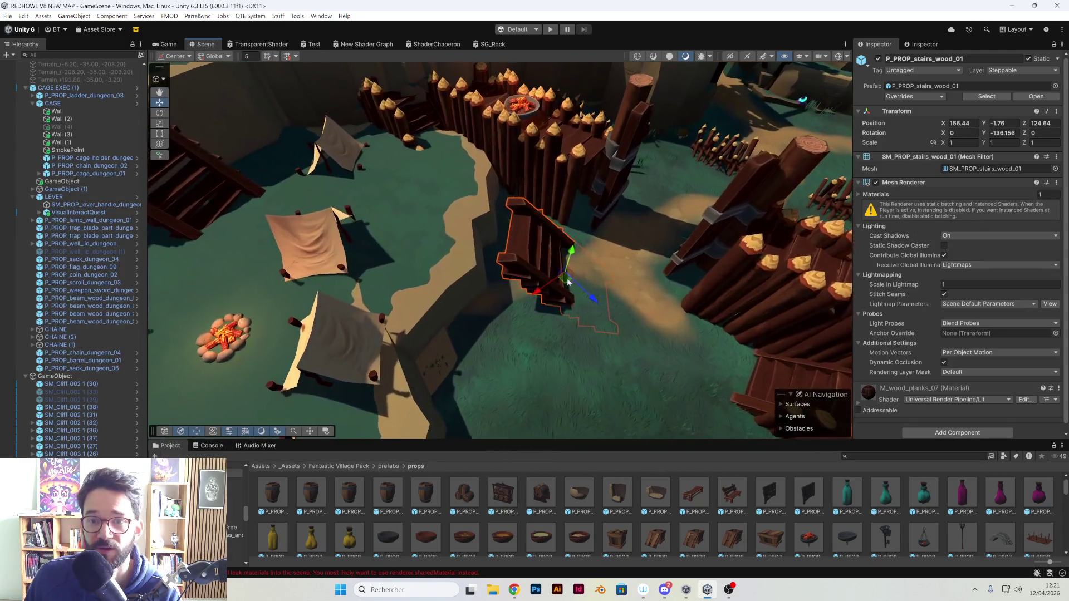
mouse_move(567, 278)
mouse_down()
mouse_move(582, 273)
mouse_move(556, 286)
mouse_move(521, 272)
mouse_move(534, 282)
mouse_move(446, 195)
mouse_move(350, 148)
mouse_move(547, 107)
mouse_move(717, 252)
mouse_move(475, 227)
mouse_move(592, 232)
mouse_move(241, 103)
mouse_up()
key(ctrl+z)
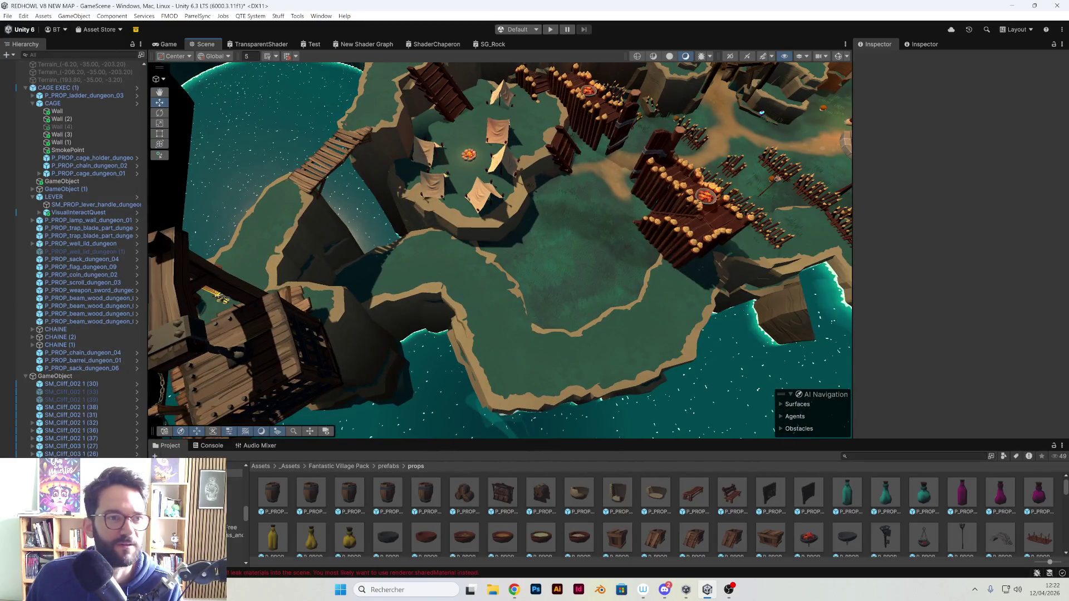
click(8, 15)
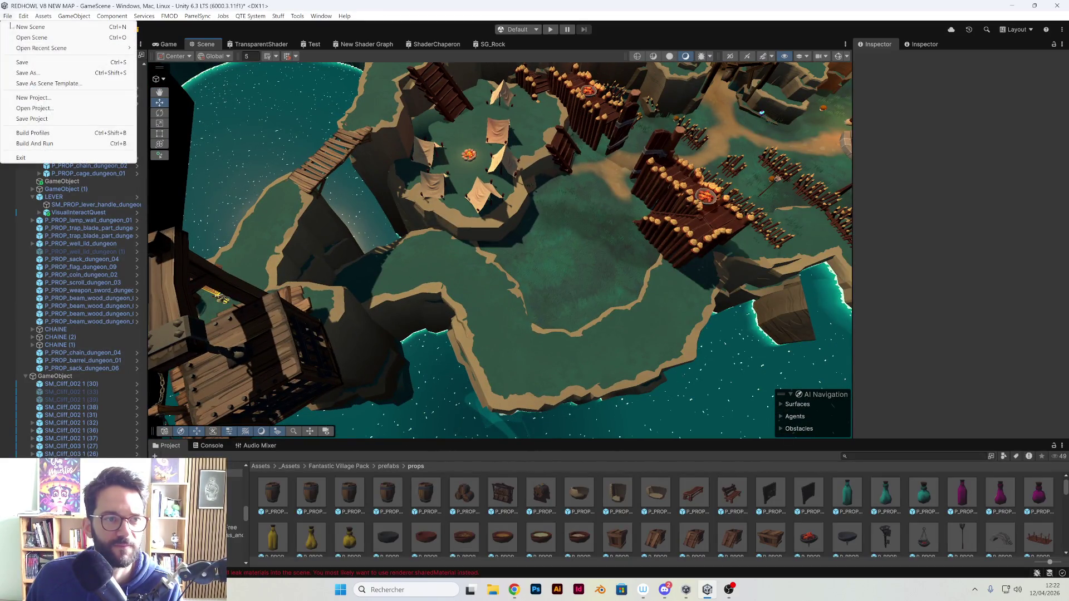
click(550, 30)
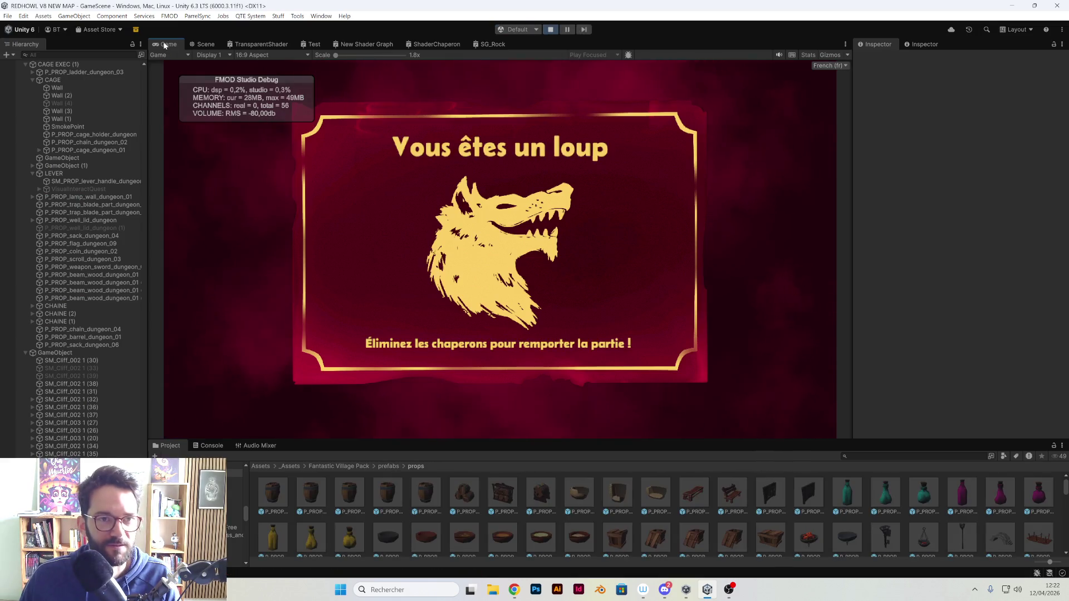
- Maximize the Game view, run the character past the tent camp, then stop playing
double_click(165, 45)
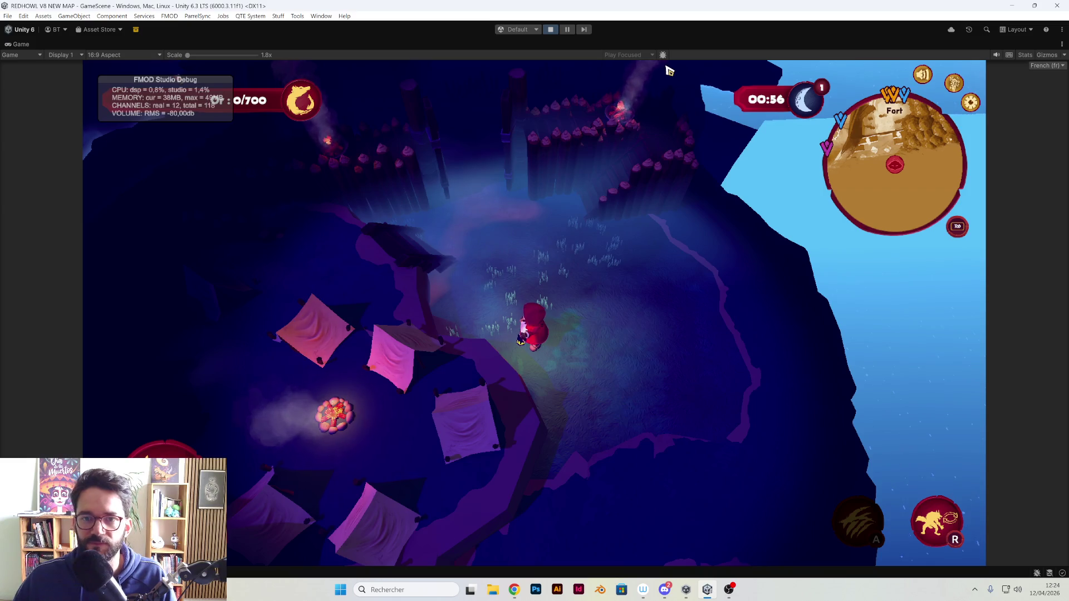
click(550, 30)
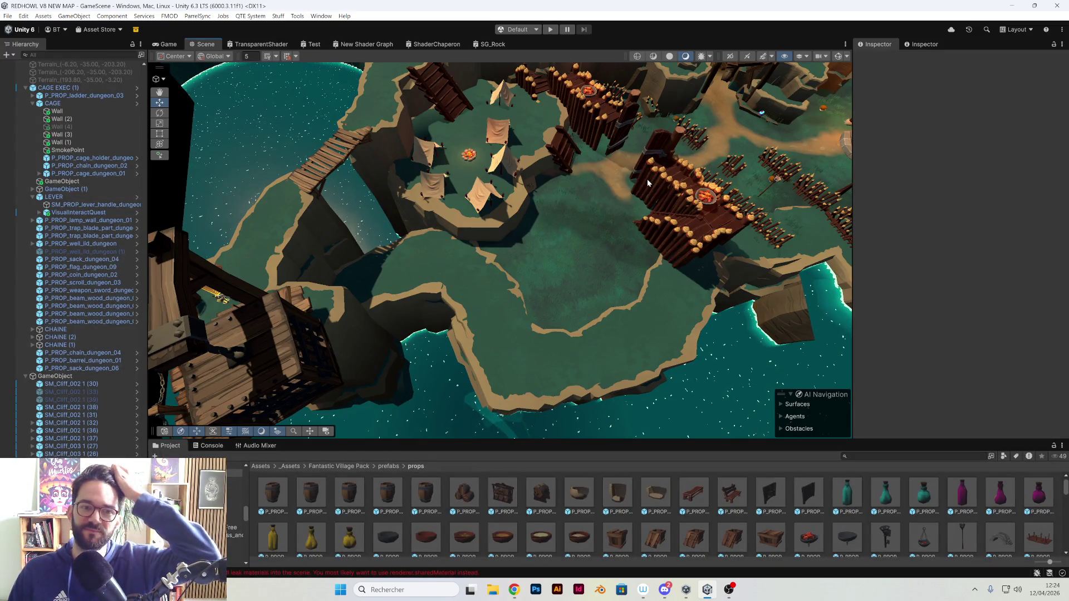
- Select three shoreline cliff pieces below the camp and slide one across the ground
mouse_move(643, 184)
mouse_down()
mouse_move(512, 159)
mouse_move(526, 185)
mouse_move(640, 201)
mouse_move(606, 166)
mouse_move(627, 143)
mouse_move(613, 170)
mouse_move(582, 168)
mouse_move(449, 224)
mouse_move(533, 232)
mouse_move(390, 226)
mouse_move(446, 226)
mouse_move(495, 247)
mouse_move(340, 310)
mouse_up()
mouse_move(438, 290)
mouse_down()
mouse_move(501, 301)
mouse_move(433, 294)
mouse_up()
click(433, 293)
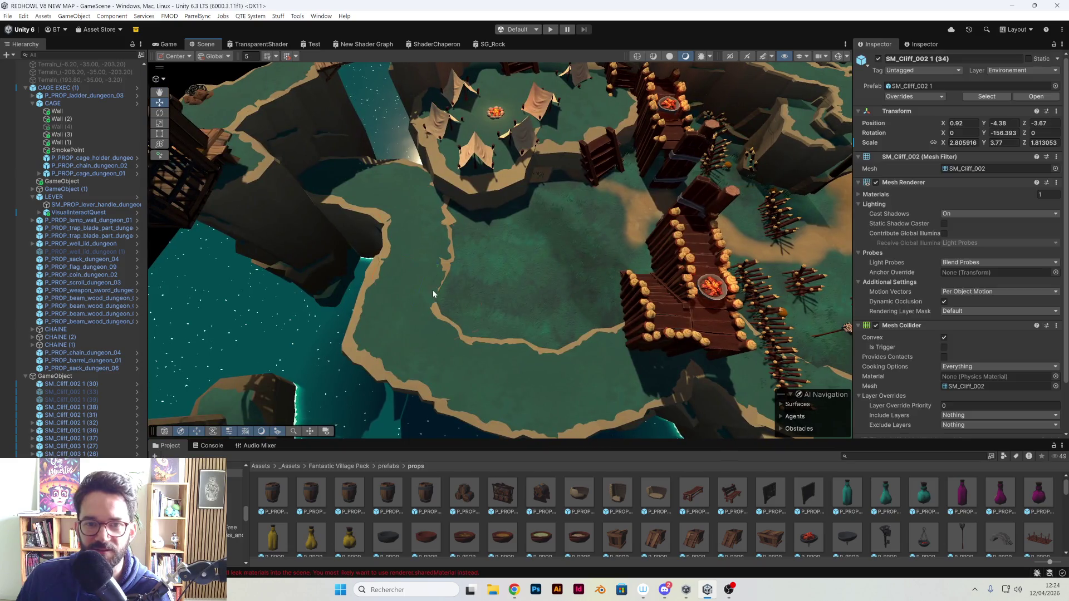
shift+click(368, 339)
shift+click(595, 373)
drag(601, 357, 500, 332)
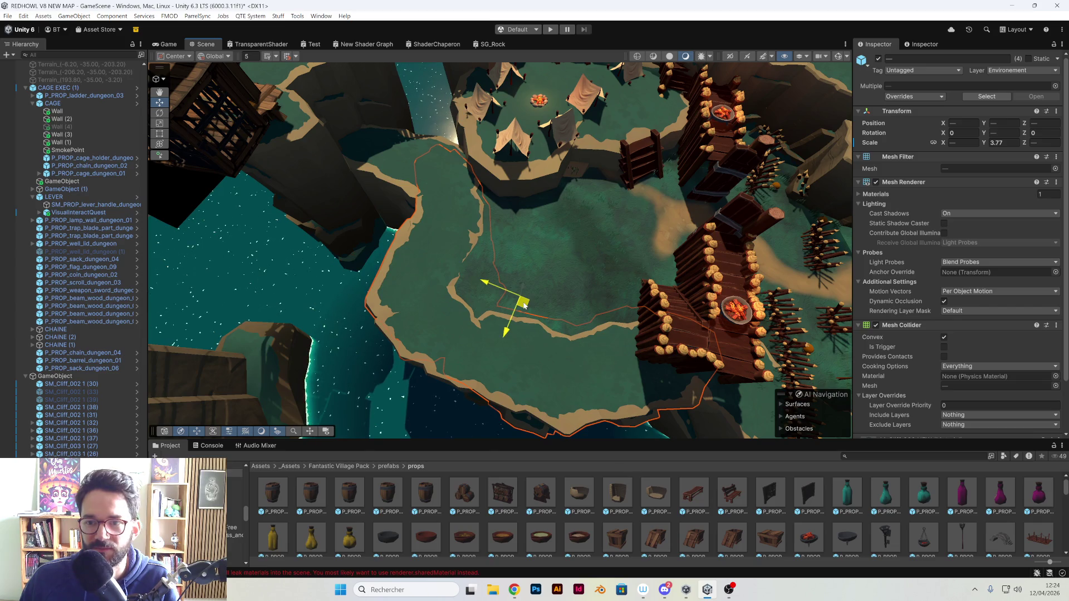
drag(473, 312, 589, 319)
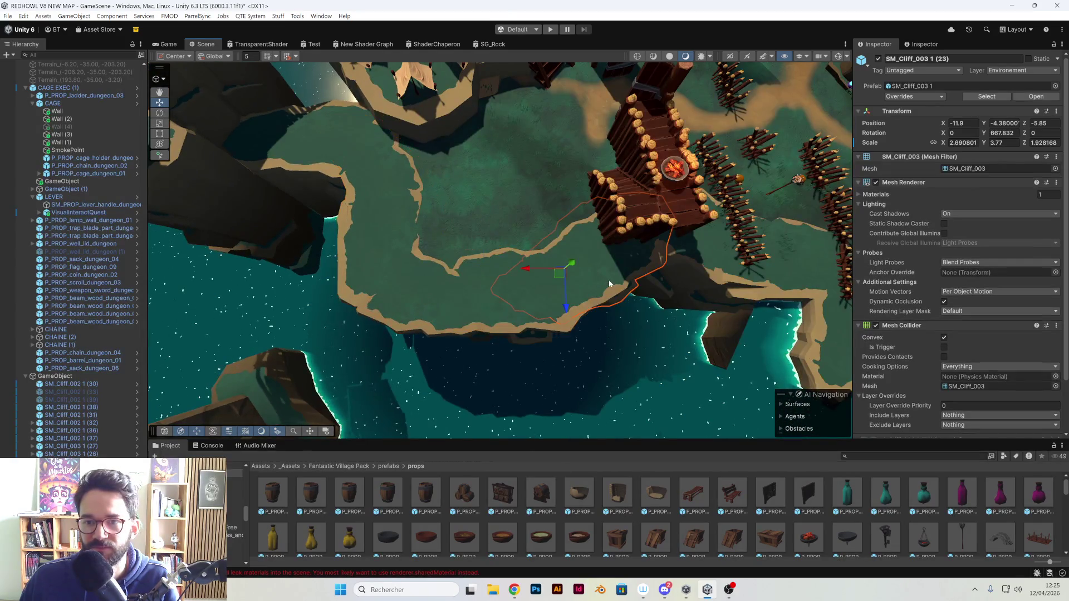
mouse_move(559, 274)
mouse_down()
mouse_move(358, 198)
mouse_move(485, 165)
mouse_move(640, 230)
mouse_move(463, 249)
mouse_move(597, 218)
mouse_move(606, 230)
mouse_move(474, 170)
mouse_up()
click(565, 158)
mouse_move(595, 162)
mouse_down()
mouse_move(497, 149)
mouse_move(569, 122)
mouse_move(557, 134)
mouse_move(597, 256)
mouse_move(523, 145)
mouse_up()
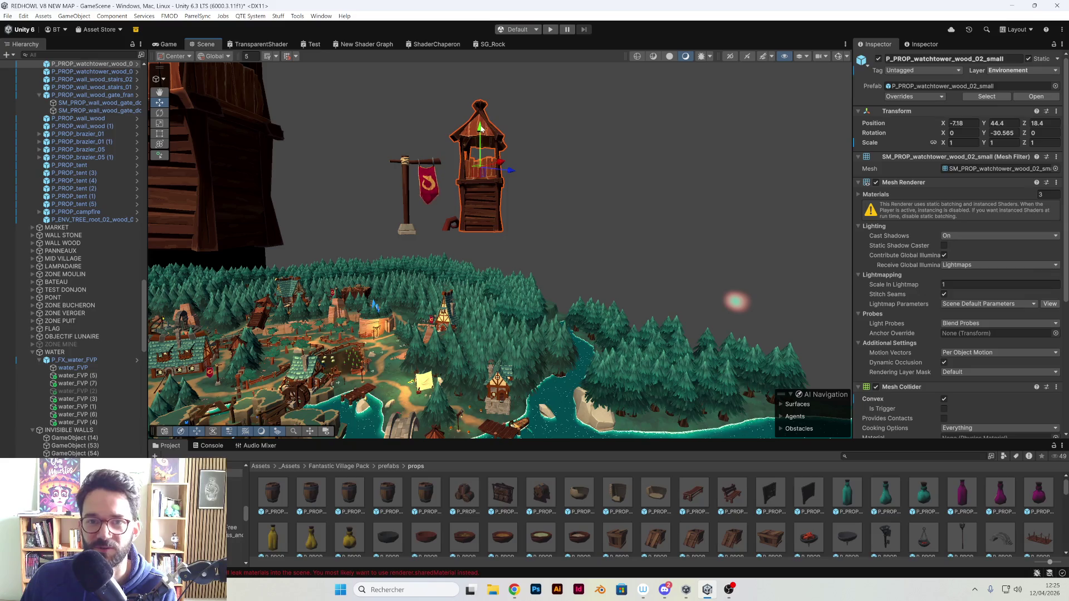
- Move the small watchtower down to the shore beside the wooden fort
drag(522, 316, 615, 166)
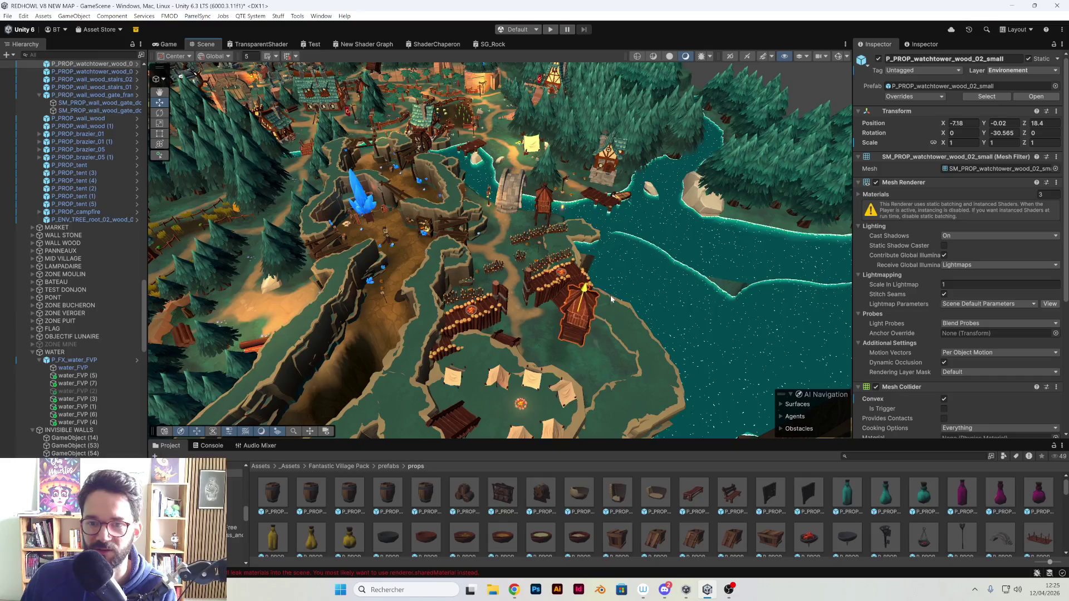
mouse_move(610, 304)
mouse_down()
mouse_move(526, 333)
mouse_move(518, 318)
mouse_up()
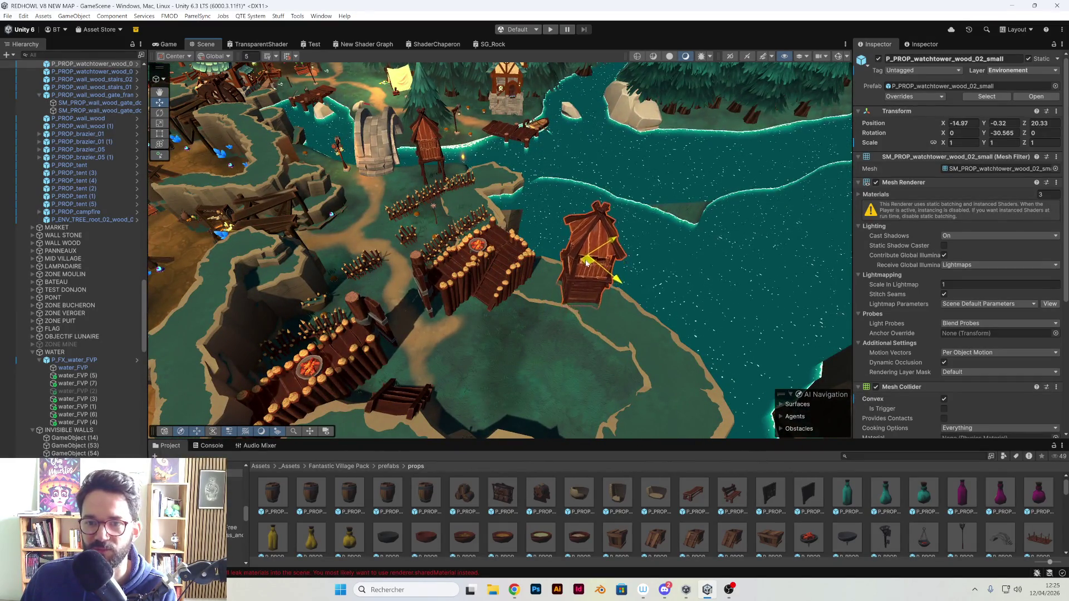
drag(626, 262, 497, 254)
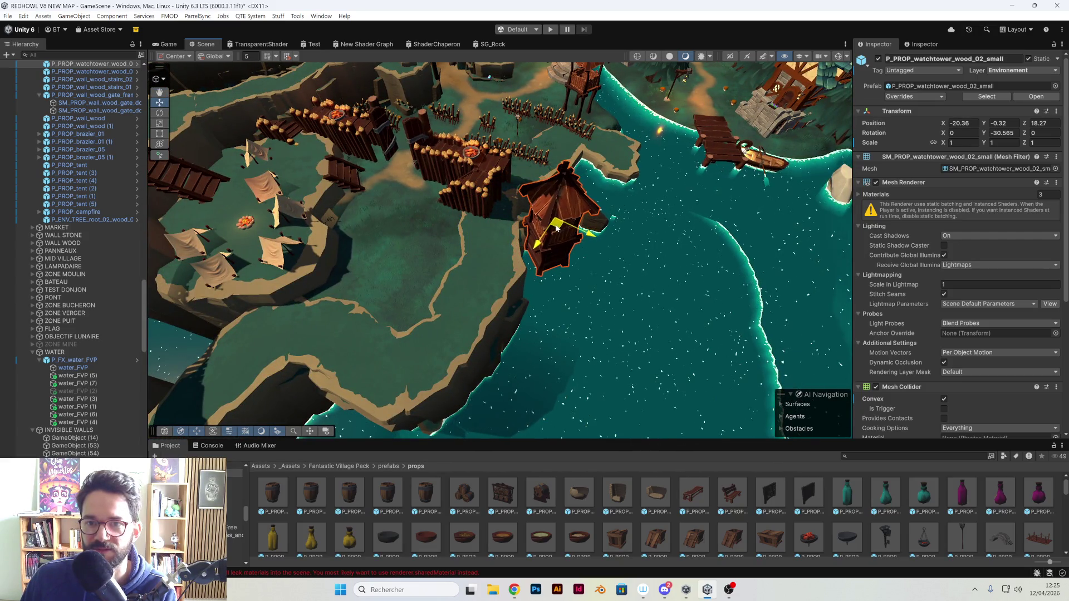
- Frame Tower 2 and inspect the wooden fort from above for comparison
key(ctrl+z)
key(f)
mouse_move(534, 233)
mouse_down()
mouse_move(529, 292)
mouse_move(588, 338)
mouse_move(479, 307)
mouse_up()
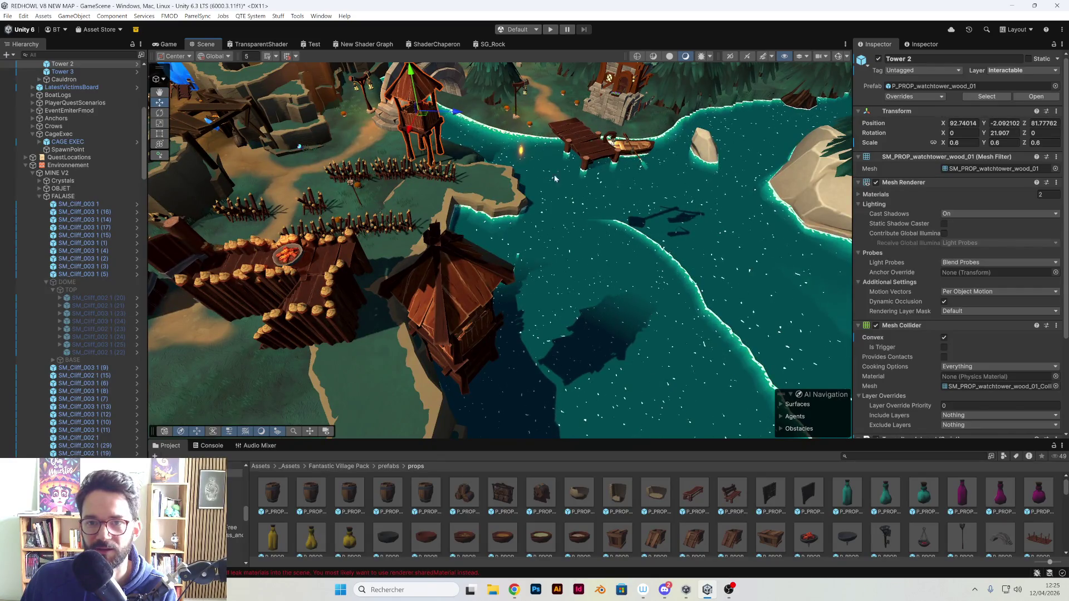
mouse_move(559, 166)
mouse_down()
mouse_move(339, 299)
mouse_move(423, 138)
mouse_move(444, 242)
mouse_move(339, 304)
mouse_up()
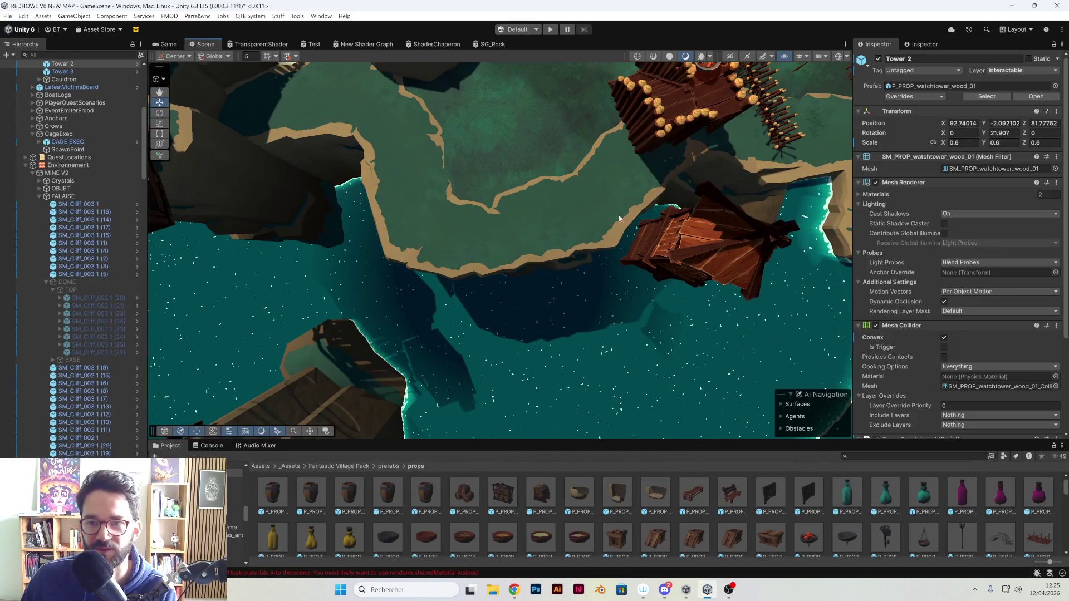
mouse_move(623, 86)
mouse_down()
mouse_move(502, 194)
mouse_move(607, 234)
mouse_move(648, 96)
mouse_up()
- Compare the small watchtower by the water against Tower 3
click(601, 234)
drag(622, 205, 549, 276)
mouse_move(555, 196)
mouse_down()
mouse_move(510, 162)
mouse_move(525, 170)
mouse_move(488, 189)
mouse_up()
click(511, 163)
scroll(501, 212, down, 10)
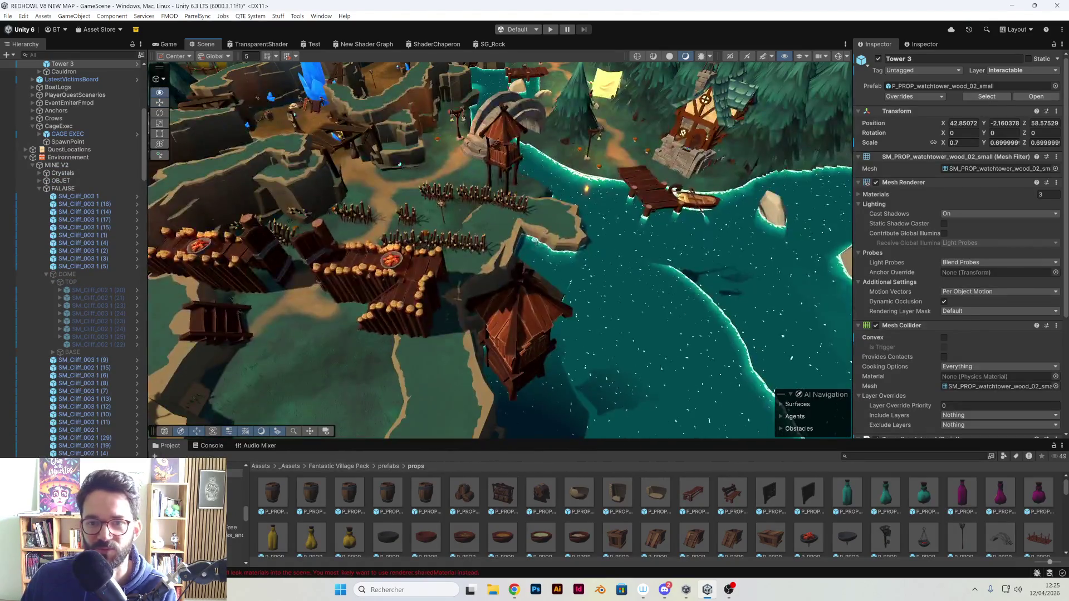
click(557, 238)
mouse_move(557, 238)
mouse_down()
mouse_move(617, 264)
mouse_move(629, 240)
mouse_move(544, 269)
mouse_move(466, 244)
mouse_move(427, 174)
mouse_move(487, 191)
mouse_move(618, 260)
mouse_move(614, 246)
mouse_move(625, 247)
mouse_move(572, 266)
mouse_up()
scroll(624, 245, up, 5)
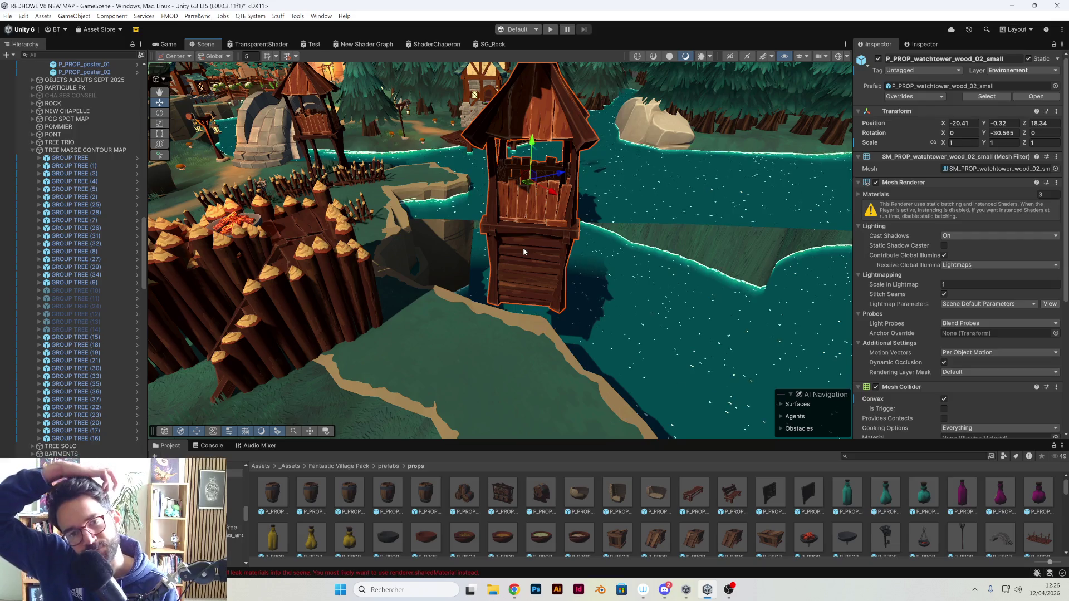
- Slide the cliff piece by the water along the shore, then nudge the watchtower to -21.7, -0.32, 18.13
mouse_move(523, 247)
mouse_down()
mouse_move(548, 221)
mouse_move(466, 291)
mouse_move(503, 352)
mouse_move(498, 340)
mouse_move(468, 334)
mouse_move(543, 339)
mouse_up()
click(493, 326)
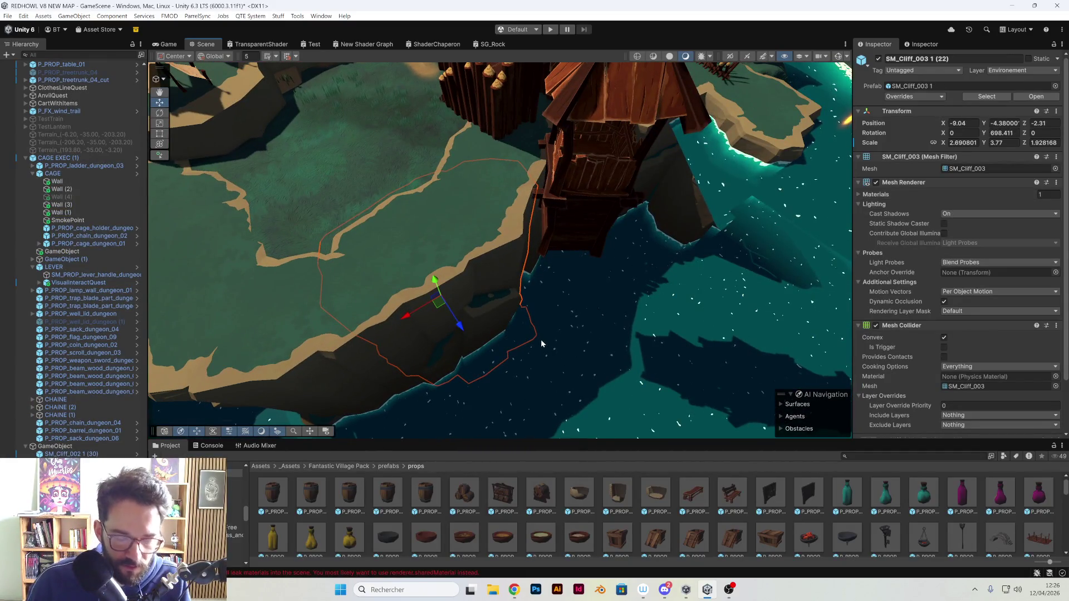
click(493, 289)
mouse_move(439, 303)
mouse_down()
mouse_move(557, 324)
mouse_move(464, 364)
mouse_up()
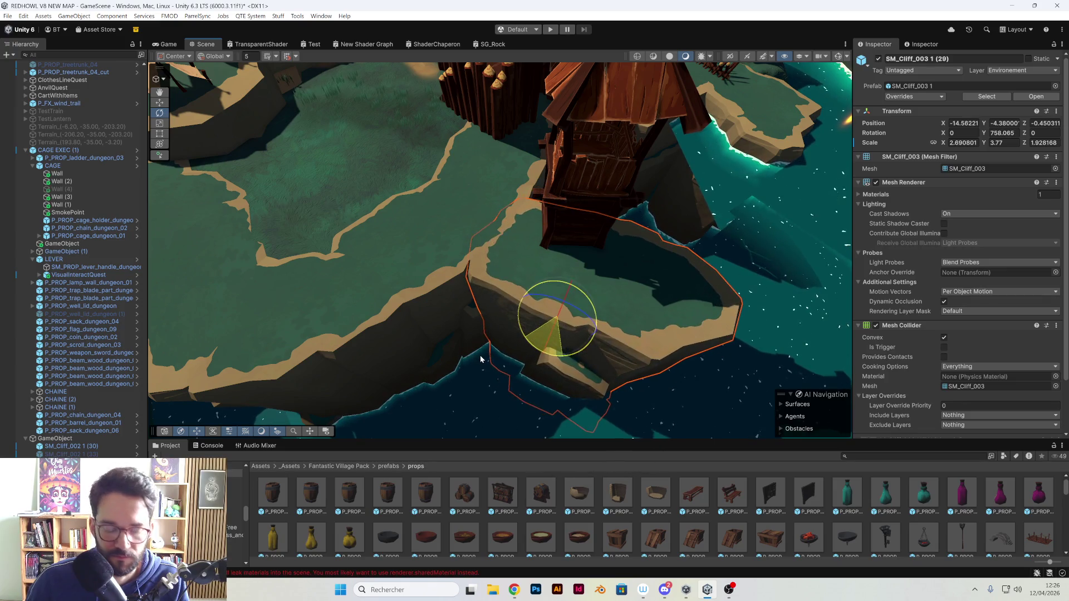
drag(560, 322, 534, 292)
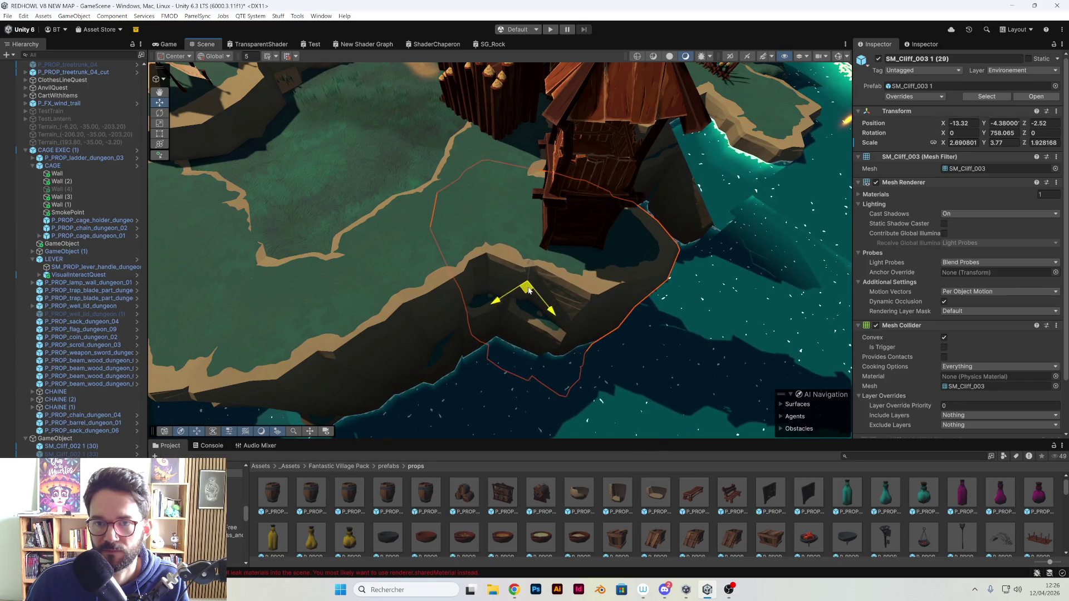
click(584, 243)
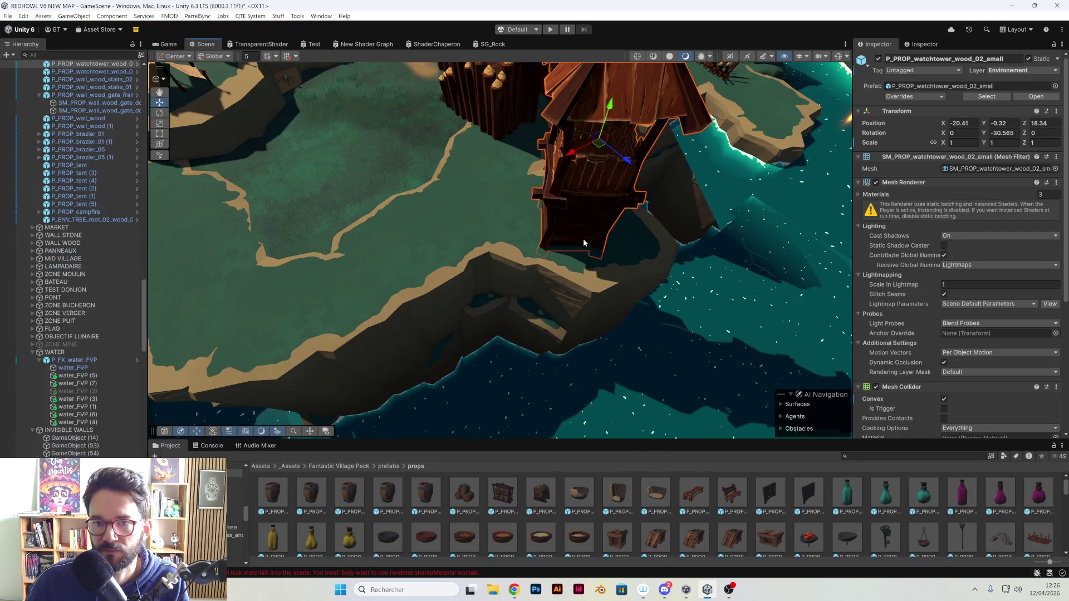
mouse_move(609, 152)
mouse_down()
mouse_move(641, 157)
mouse_move(519, 236)
mouse_move(579, 98)
mouse_move(590, 117)
mouse_move(557, 345)
mouse_move(527, 212)
mouse_move(548, 379)
mouse_move(525, 250)
mouse_move(513, 350)
mouse_move(518, 284)
mouse_move(576, 337)
mouse_move(534, 334)
mouse_move(471, 296)
mouse_move(545, 270)
mouse_move(530, 240)
mouse_move(613, 278)
mouse_move(587, 268)
mouse_move(508, 282)
mouse_move(520, 286)
mouse_move(338, 187)
mouse_up()
click(535, 334)
click(529, 240)
click(613, 278)
drag(480, 259, 233, 237)
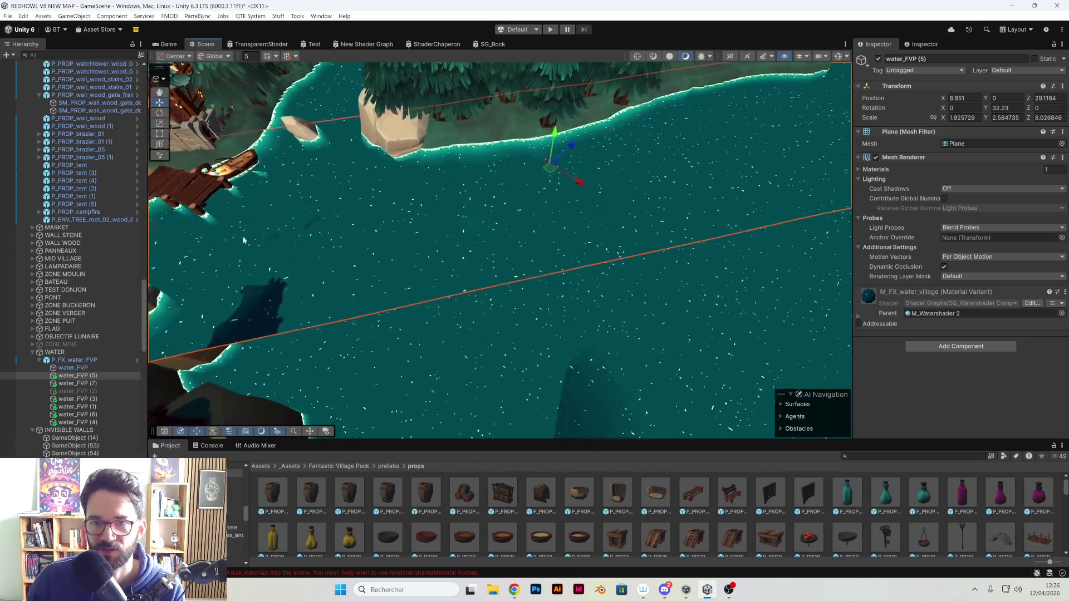
mouse_move(724, 167)
mouse_down()
mouse_move(557, 195)
mouse_move(455, 243)
mouse_up()
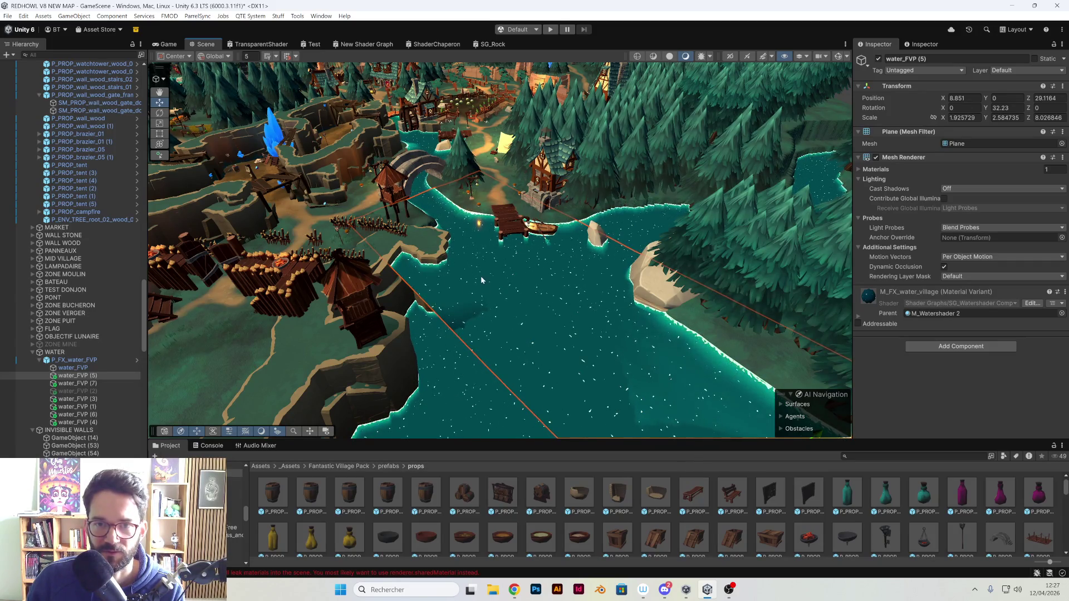
drag(481, 274, 473, 200)
mouse_move(496, 259)
mouse_down()
mouse_move(619, 375)
mouse_move(526, 321)
mouse_move(543, 307)
mouse_move(572, 310)
mouse_move(430, 326)
mouse_move(527, 303)
mouse_move(483, 309)
mouse_move(373, 285)
mouse_move(463, 293)
mouse_move(486, 283)
mouse_move(456, 281)
mouse_move(578, 247)
mouse_move(621, 217)
mouse_move(615, 280)
mouse_move(501, 290)
mouse_up()
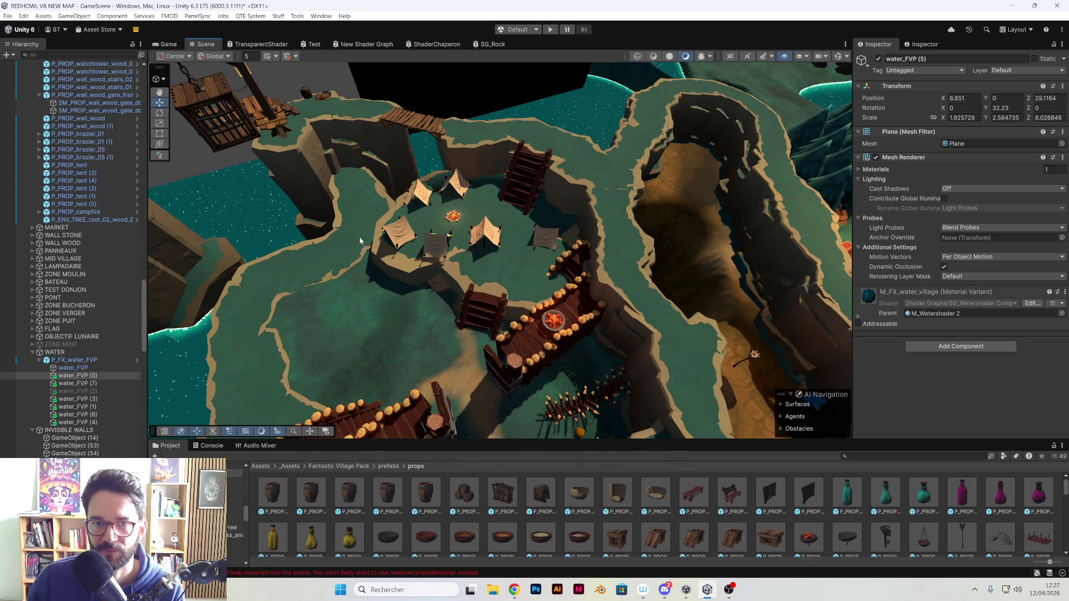
mouse_move(421, 324)
mouse_down()
mouse_move(496, 283)
mouse_move(535, 291)
mouse_move(491, 294)
mouse_move(509, 239)
mouse_move(586, 185)
mouse_move(648, 221)
mouse_up()
mouse_move(641, 220)
mouse_down()
mouse_move(560, 314)
mouse_move(573, 279)
mouse_move(530, 274)
mouse_move(591, 258)
mouse_move(601, 220)
mouse_up()
drag(554, 264, 514, 300)
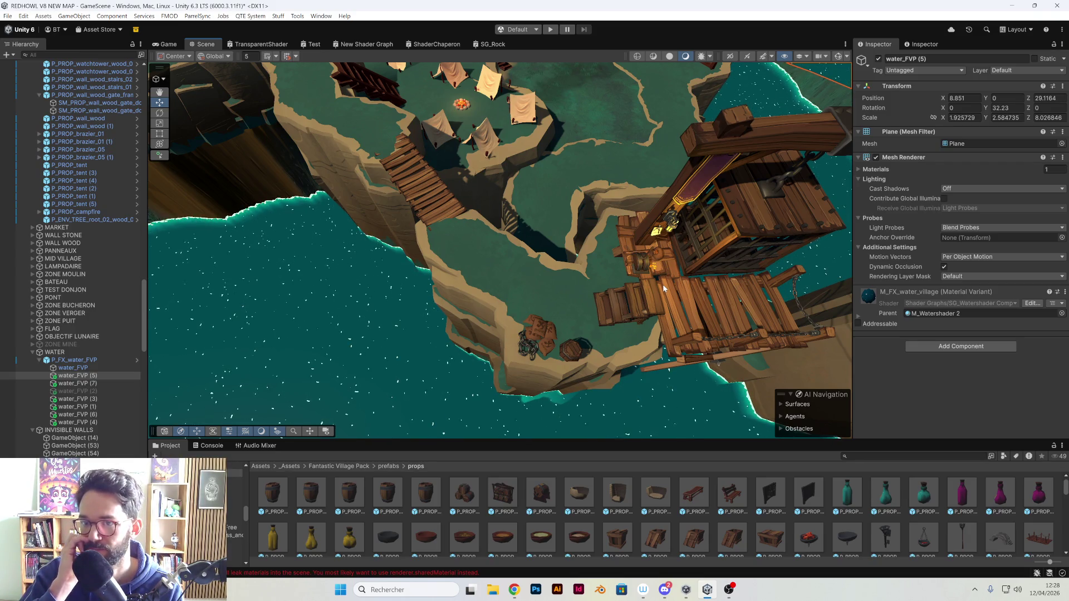
mouse_move(663, 288)
mouse_down()
mouse_move(543, 273)
mouse_move(499, 220)
mouse_move(467, 212)
mouse_move(466, 228)
mouse_up()
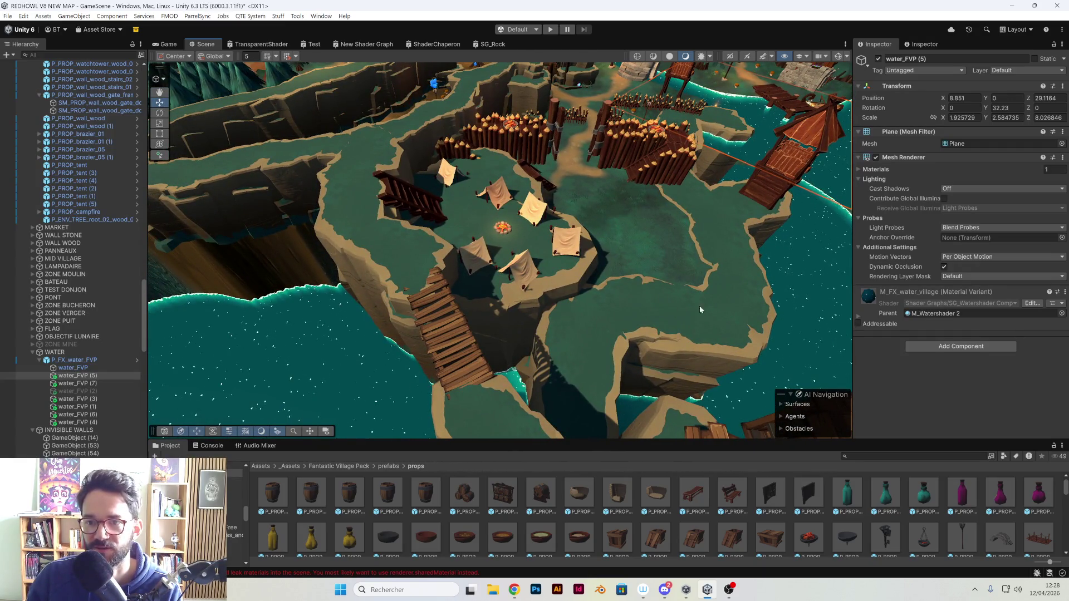
mouse_move(575, 308)
mouse_down()
mouse_move(377, 255)
mouse_move(471, 221)
mouse_up()
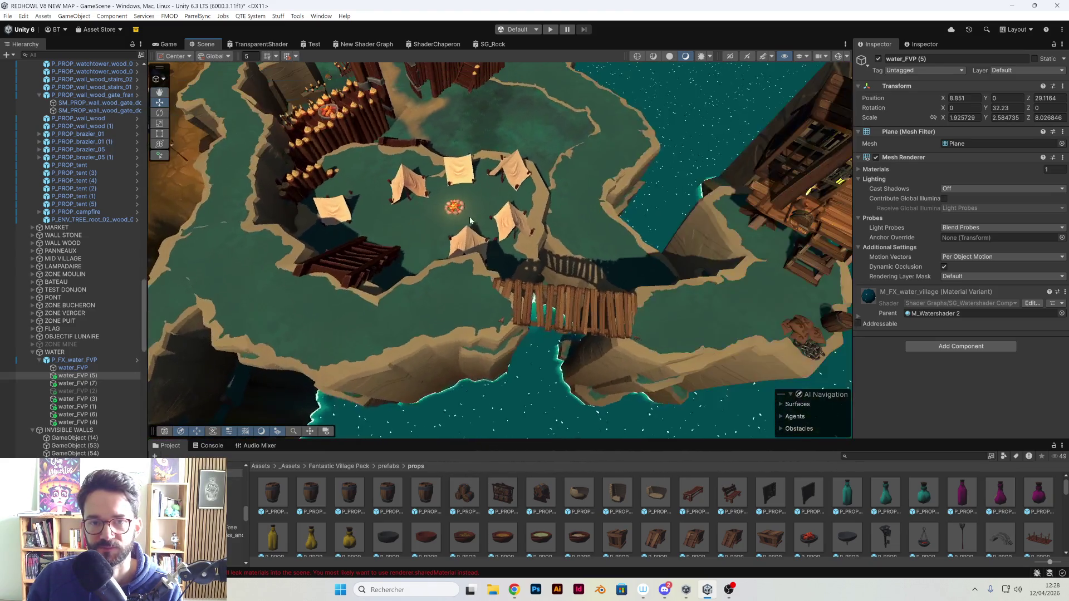
drag(322, 243, 275, 348)
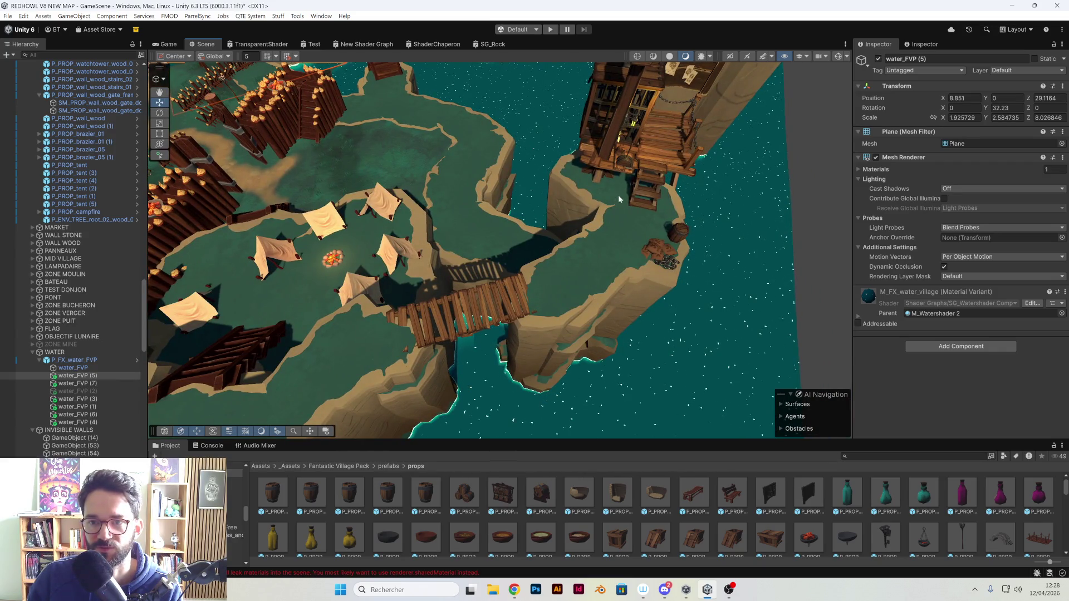
mouse_move(543, 249)
mouse_down()
mouse_move(572, 227)
mouse_move(485, 260)
mouse_move(501, 316)
mouse_up()
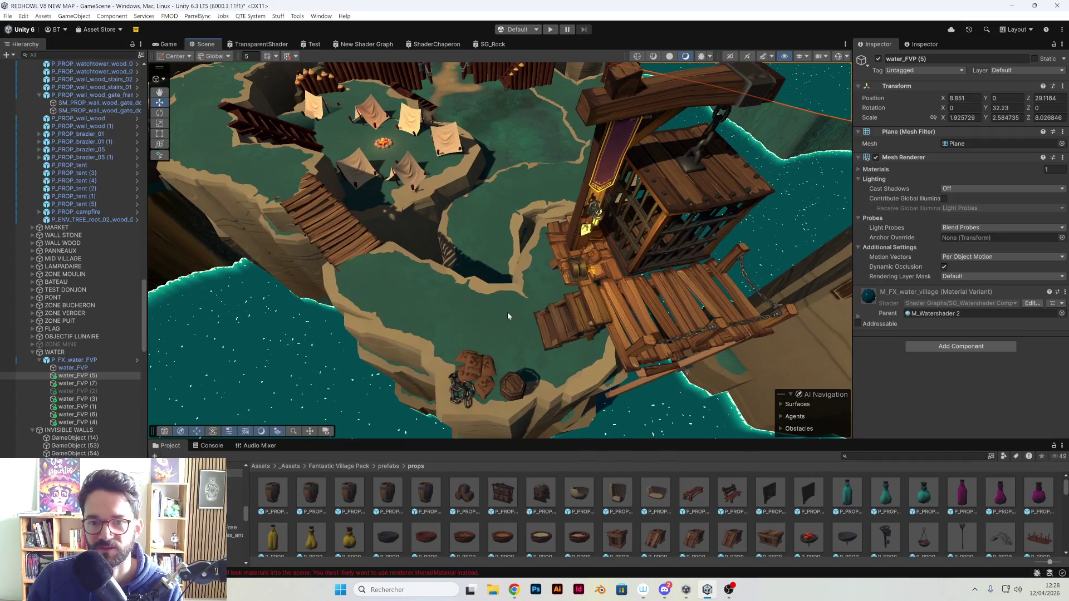
mouse_move(607, 258)
mouse_down()
mouse_move(637, 242)
mouse_move(573, 174)
mouse_move(358, 253)
mouse_move(505, 204)
mouse_up()
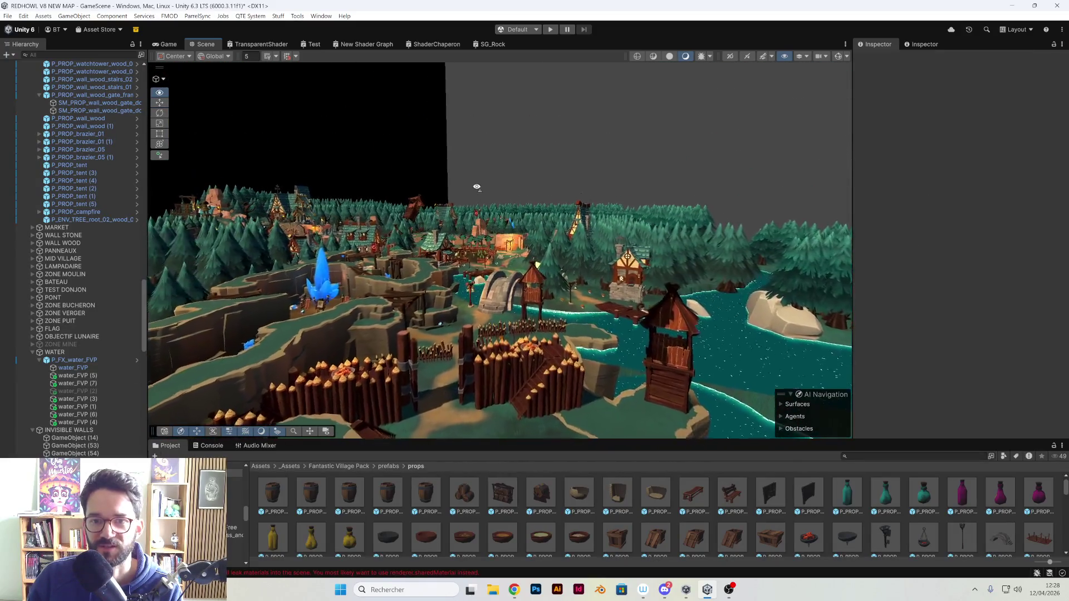
mouse_move(503, 260)
mouse_down()
mouse_move(399, 311)
mouse_move(517, 164)
mouse_move(426, 238)
mouse_up()
click(517, 165)
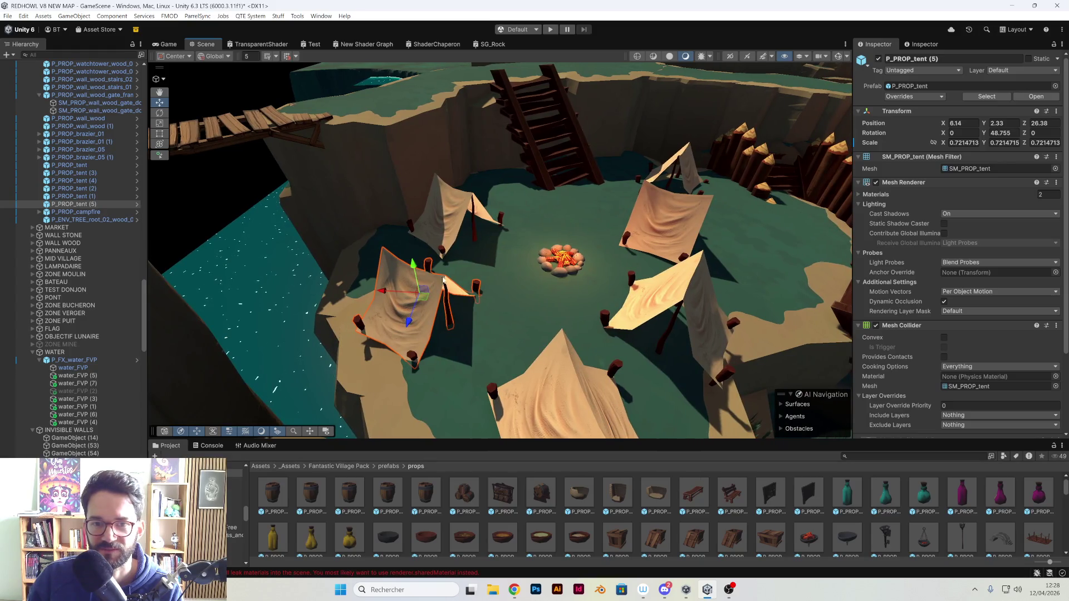
mouse_move(443, 281)
mouse_down()
mouse_move(580, 235)
mouse_move(568, 211)
mouse_move(395, 238)
mouse_up()
scroll(395, 238, down, 5)
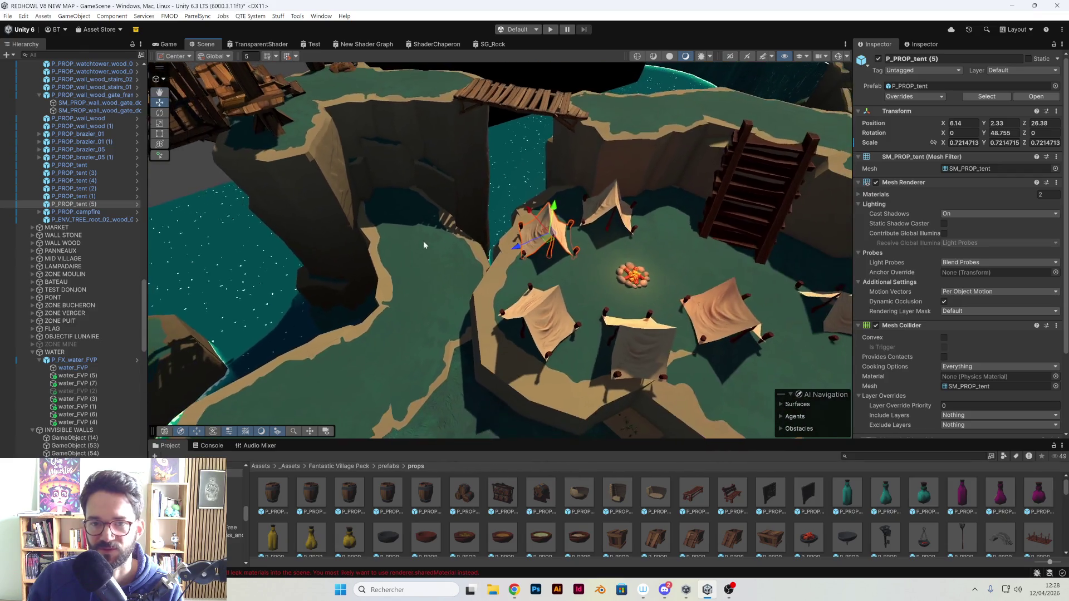
mouse_move(302, 246)
mouse_down()
mouse_move(281, 200)
mouse_move(587, 270)
mouse_move(516, 248)
mouse_move(450, 209)
mouse_move(365, 263)
mouse_move(573, 309)
mouse_up()
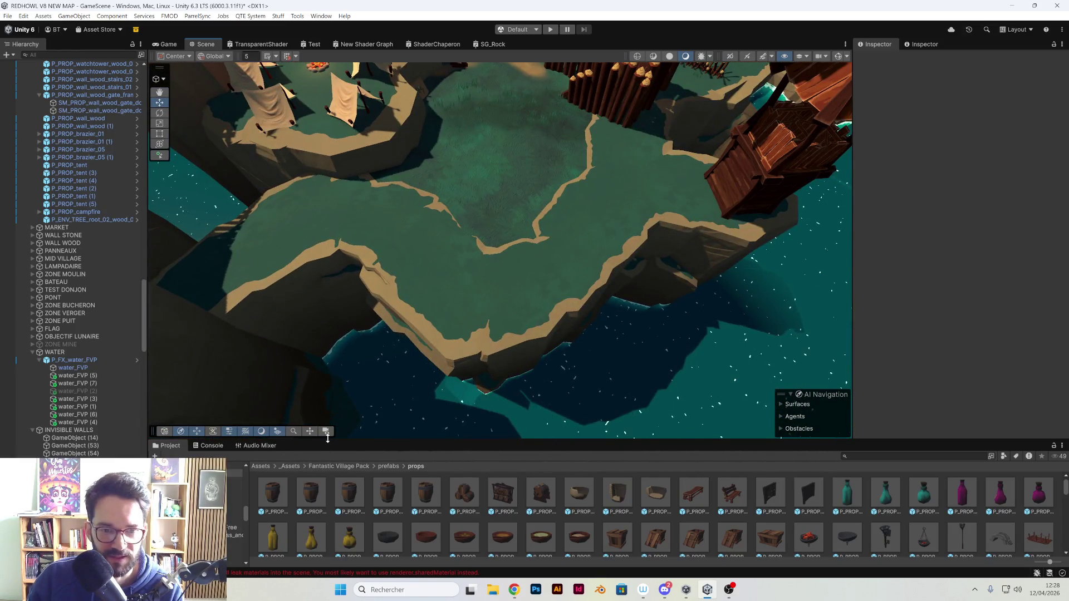
- Enlarge the Project window and browse the ELEM 3D REDHOWL, ARBRE and arbre arthur folders
drag(336, 440, 336, 312)
scroll(200, 401, up, 5)
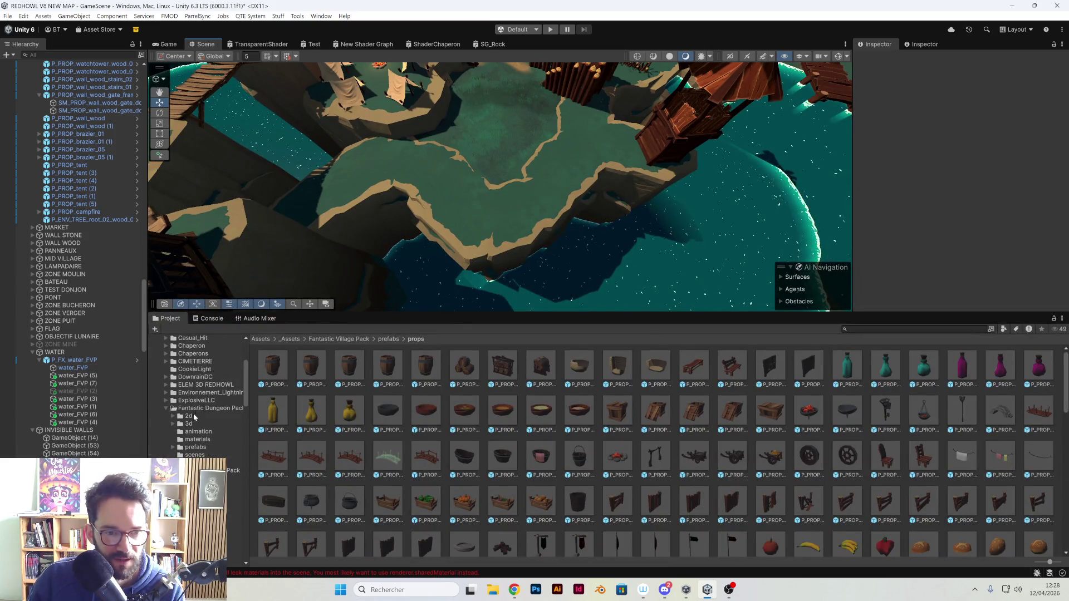
scroll(195, 412, up, 5)
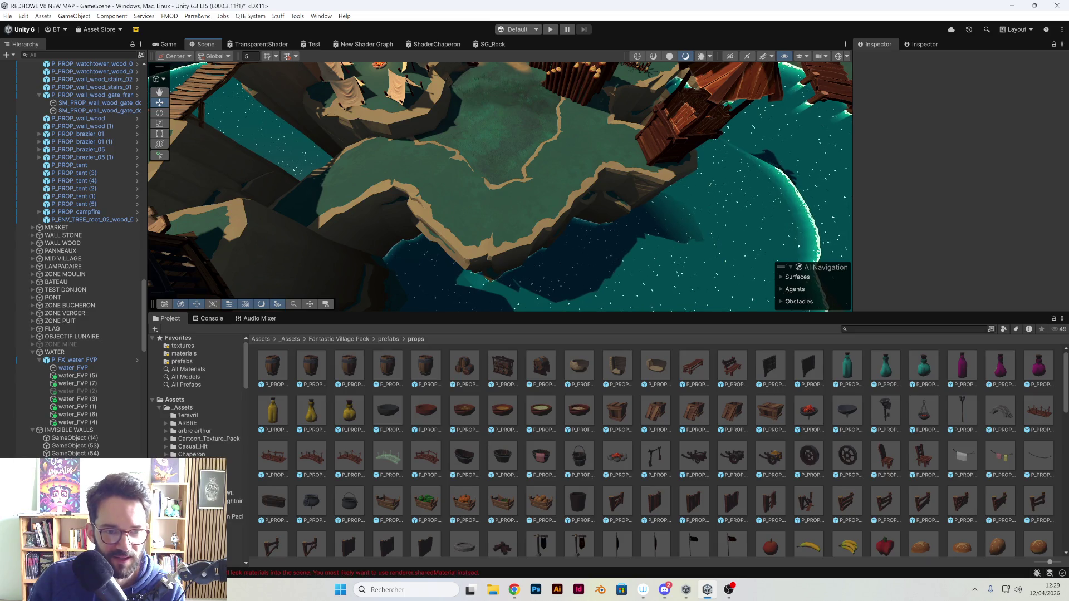
click(231, 493)
click(193, 424)
click(198, 432)
click(192, 416)
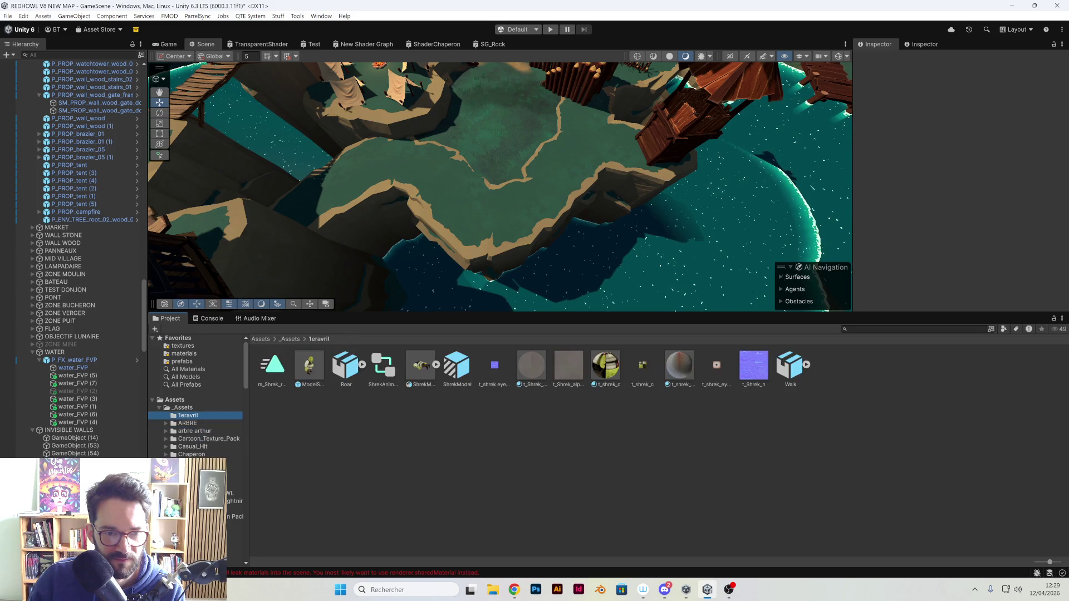
click(231, 494)
scroll(424, 230, down, 3)
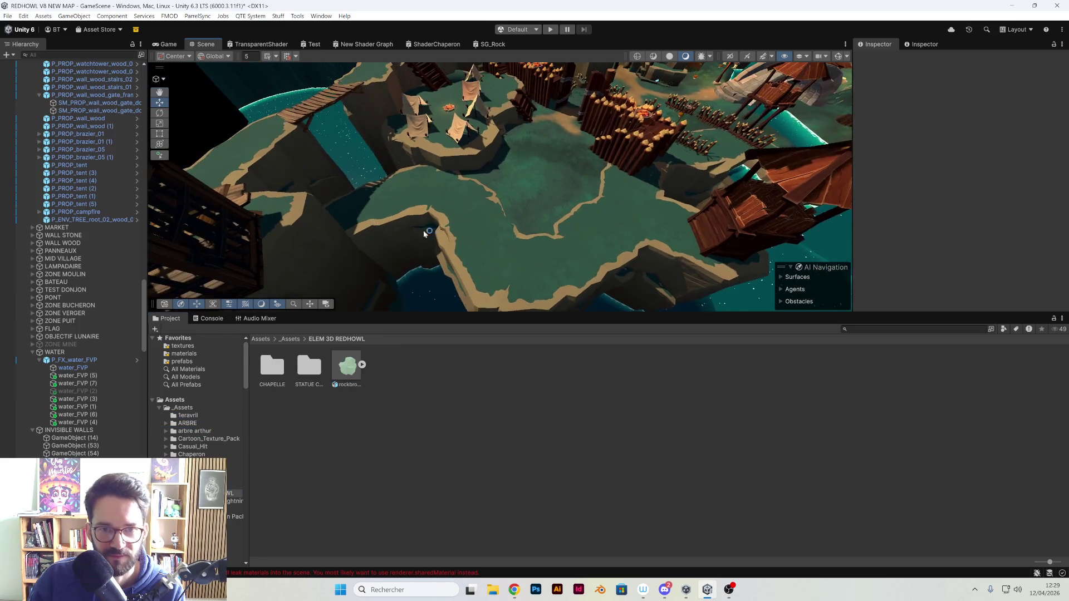
mouse_move(423, 230)
mouse_down()
mouse_move(390, 220)
mouse_move(520, 215)
mouse_move(513, 232)
mouse_move(404, 215)
mouse_move(544, 206)
mouse_move(473, 217)
mouse_move(499, 241)
mouse_move(298, 182)
mouse_move(499, 215)
mouse_move(463, 249)
mouse_move(465, 170)
mouse_up()
scroll(395, 225, up, 3)
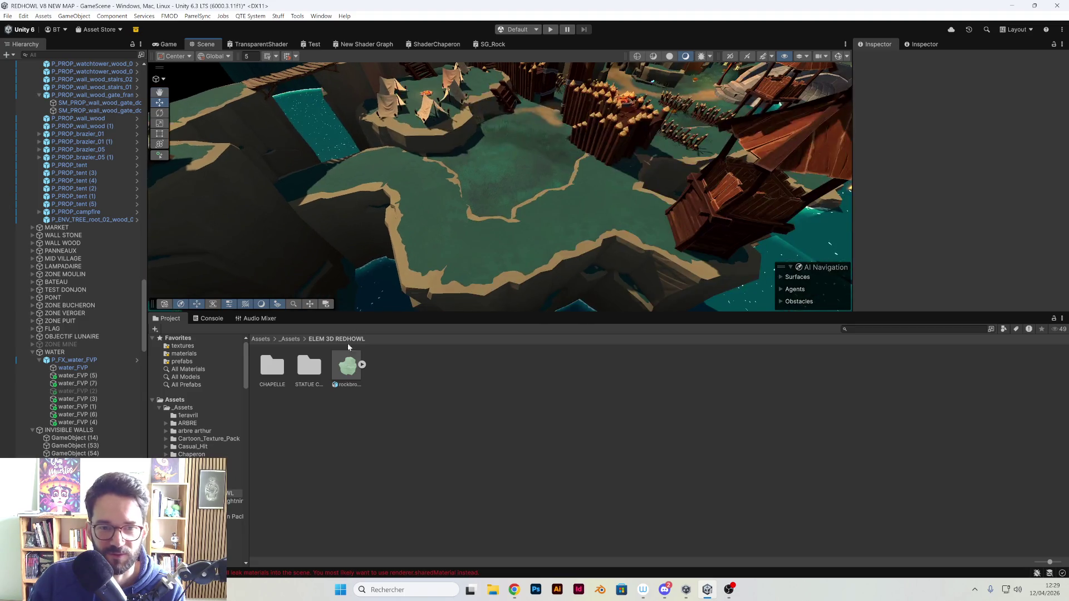
click(234, 493)
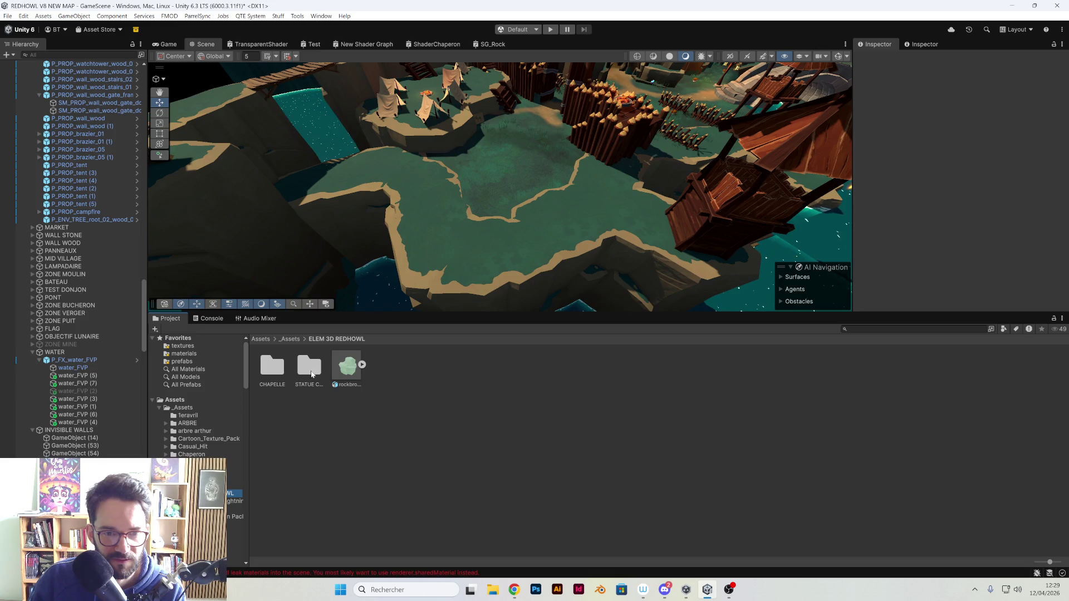
scroll(204, 448, down, 5)
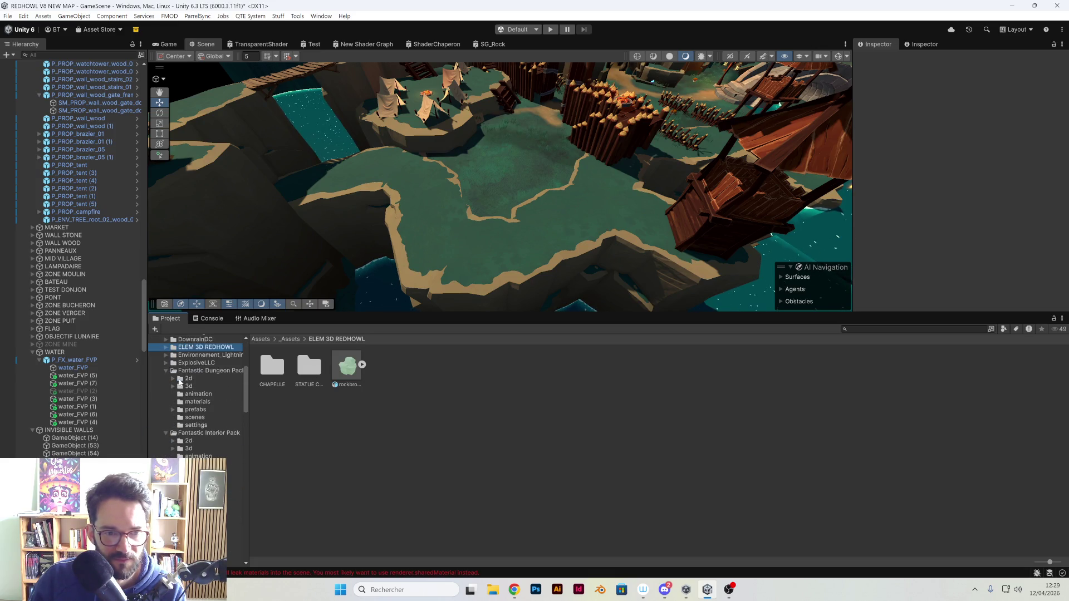
- Open the Fantastic Dungeon Pack's prefabs > PROPS > comps folder
click(195, 409)
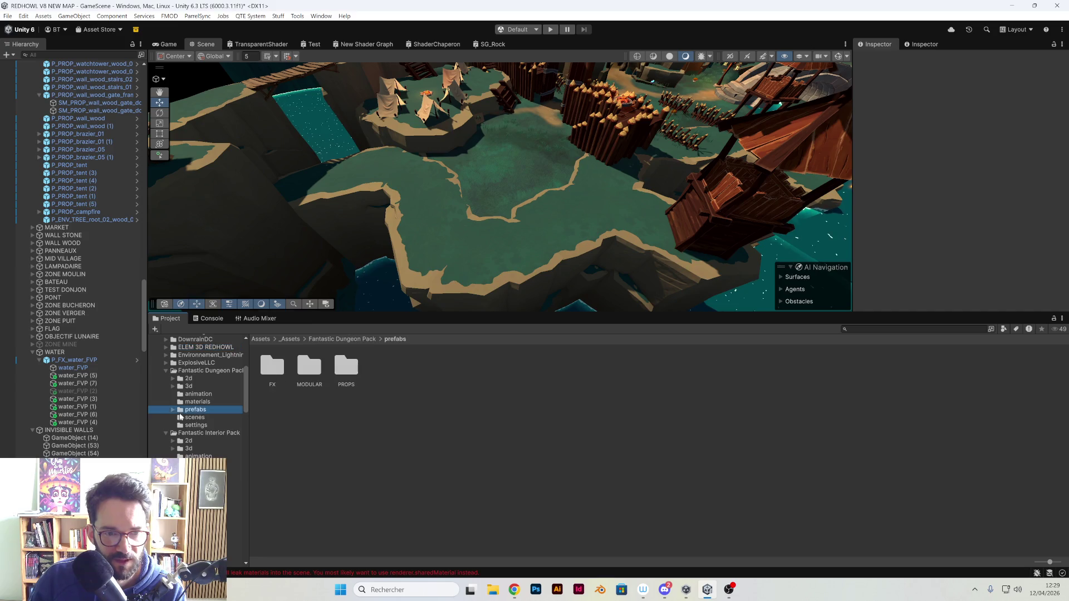
click(173, 410)
double_click(202, 433)
click(180, 434)
click(179, 434)
click(207, 441)
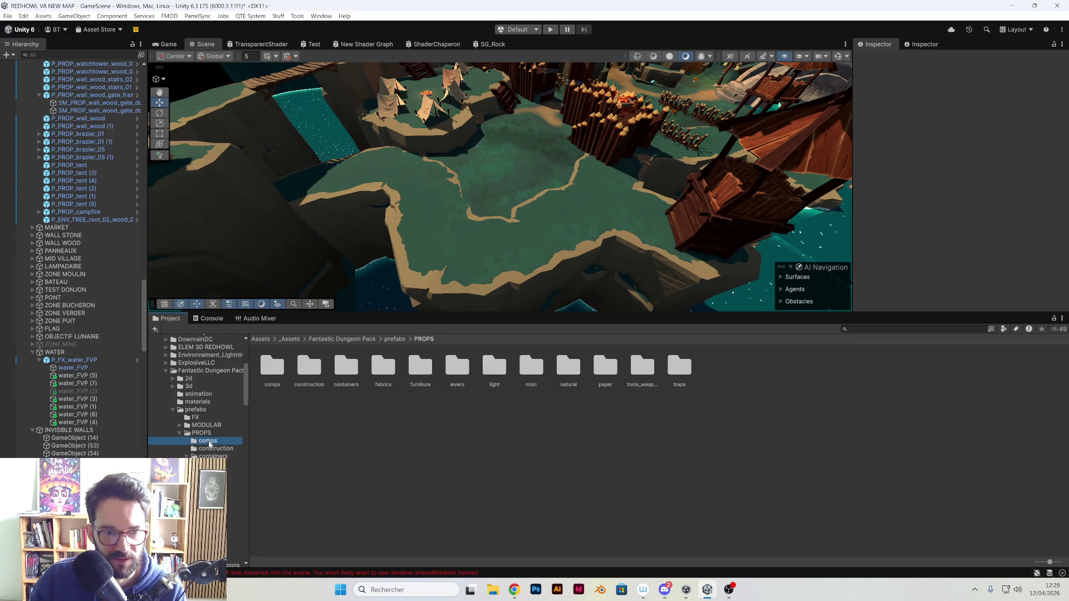
drag(452, 284, 497, 325)
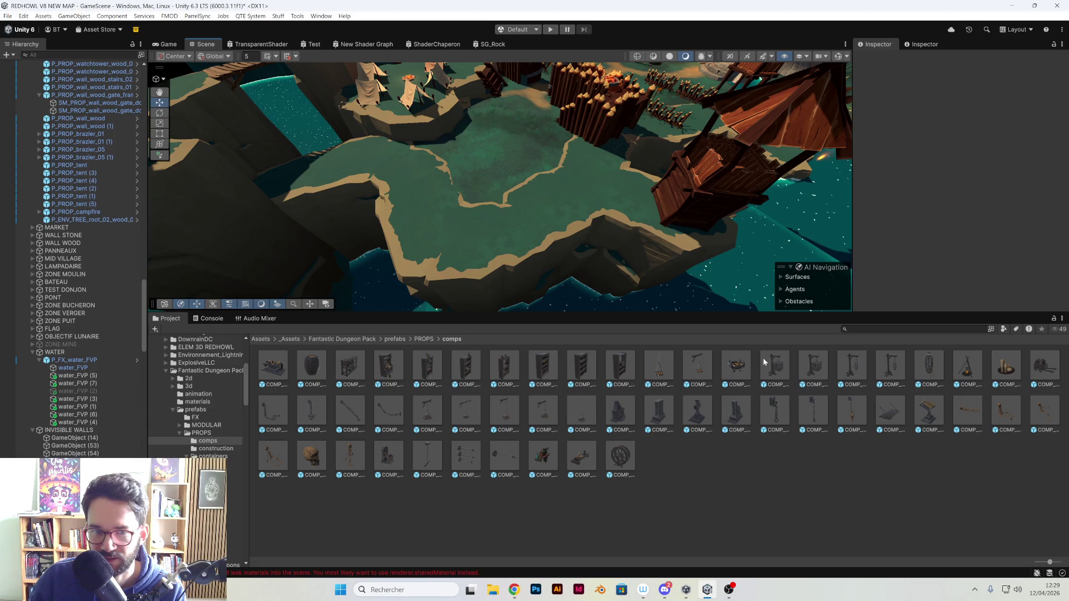
- Try a barred wall piece from the construction prefabs on the cliff, then delete it
click(216, 448)
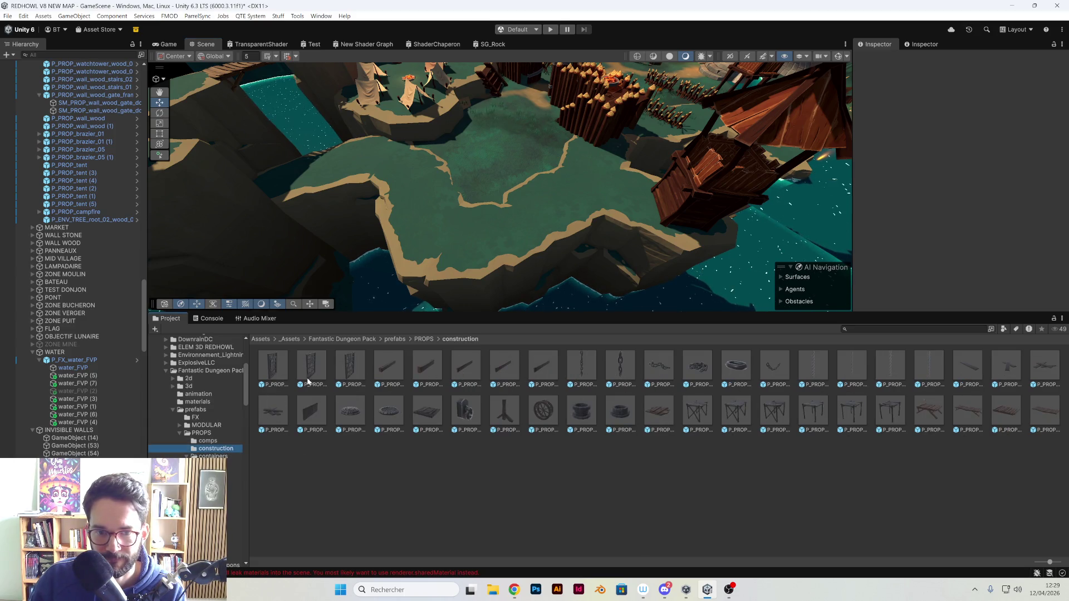
click(214, 456)
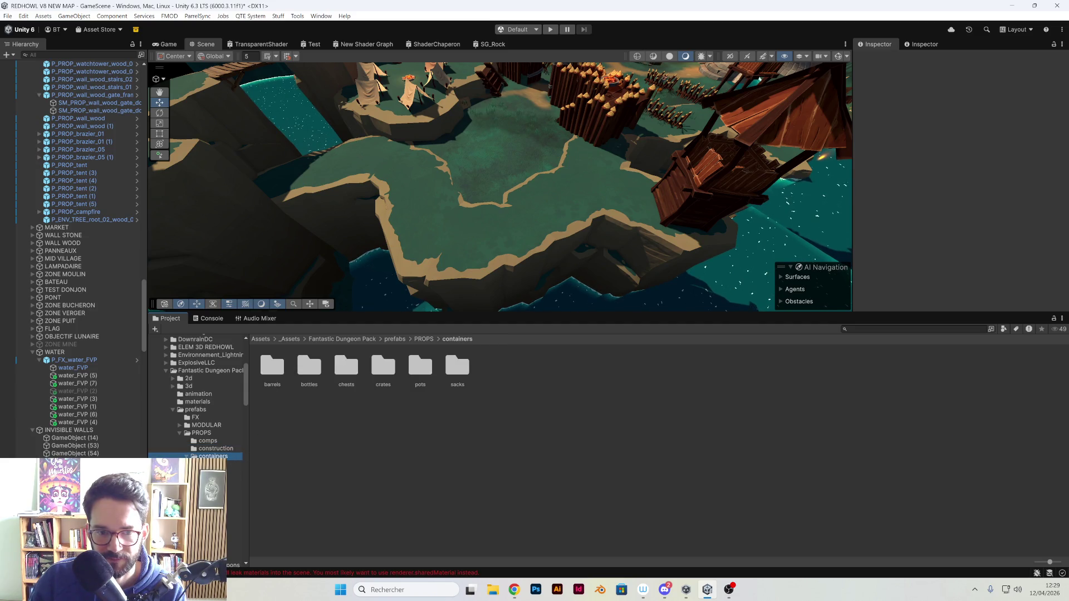
click(213, 441)
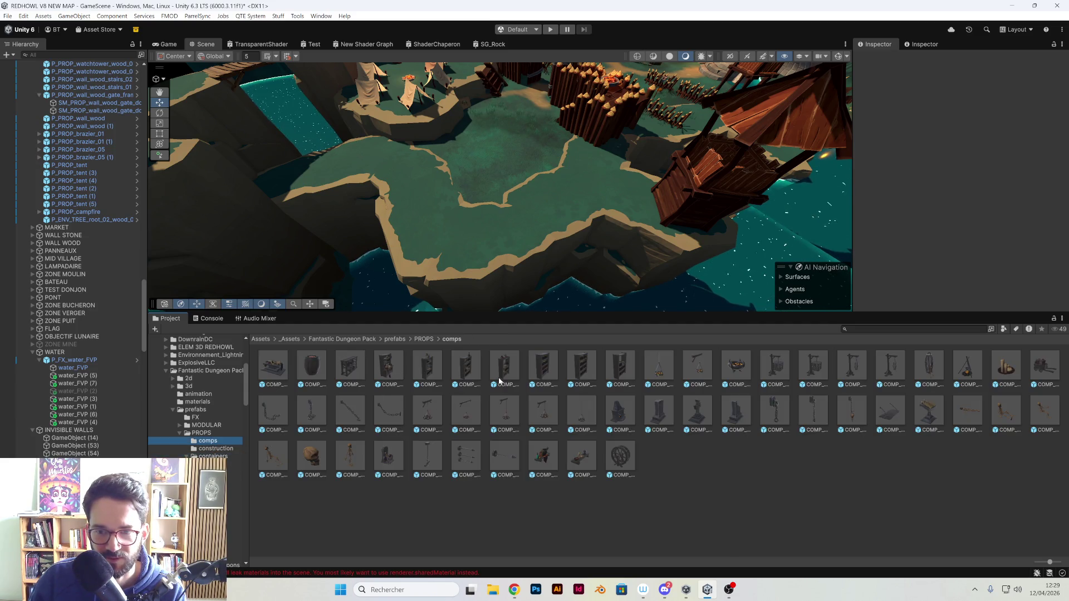
click(215, 449)
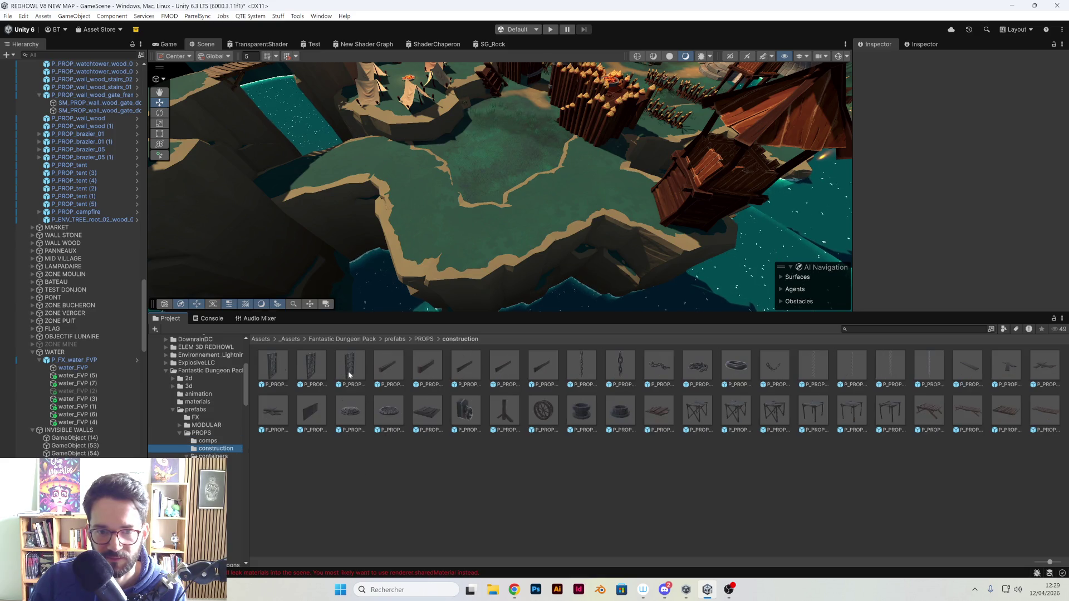
drag(317, 375, 459, 252)
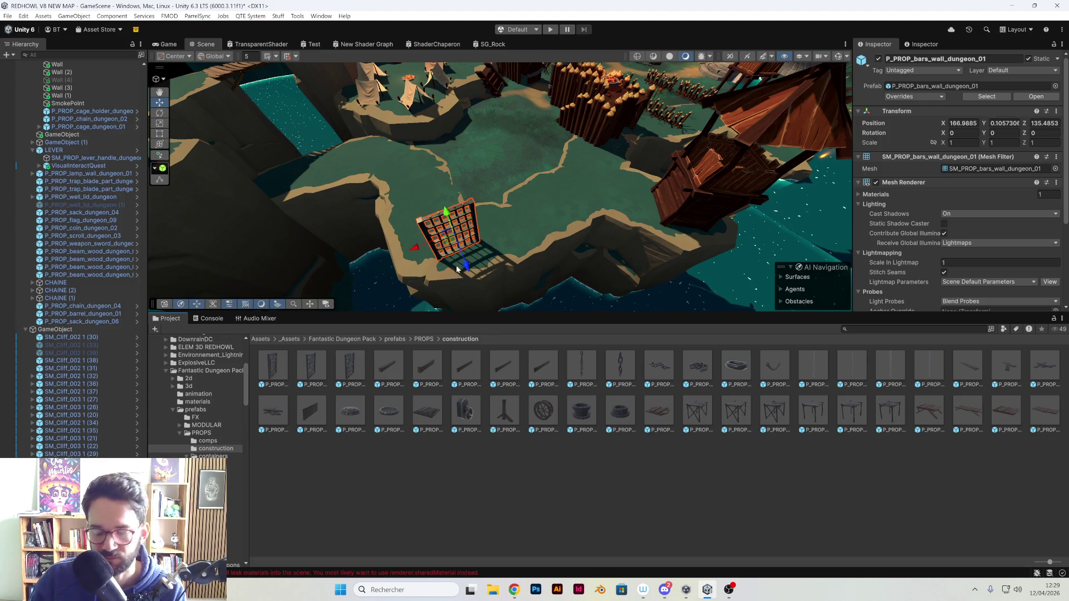
key(Delete)
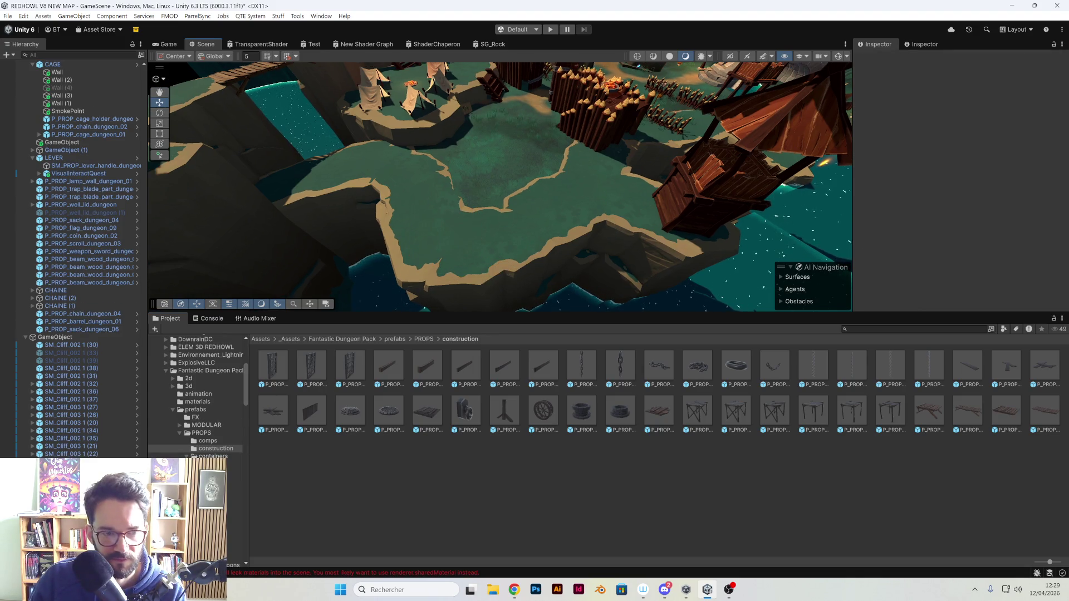
- Browse the barrel, chest, pot and crate prefabs, placing a crate and then deleting it
click(234, 464)
click(234, 480)
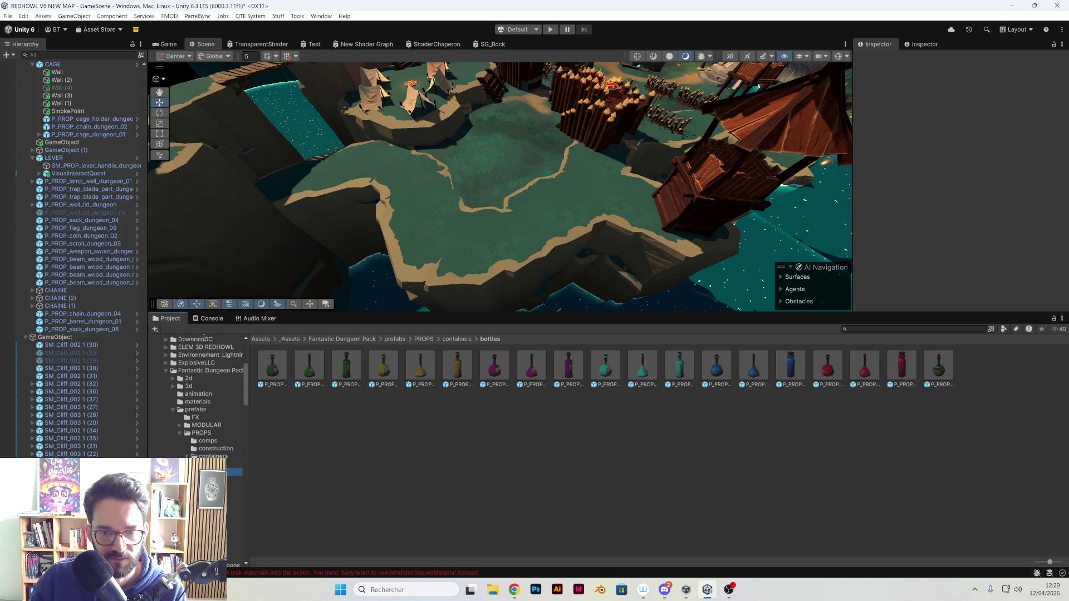
click(234, 496)
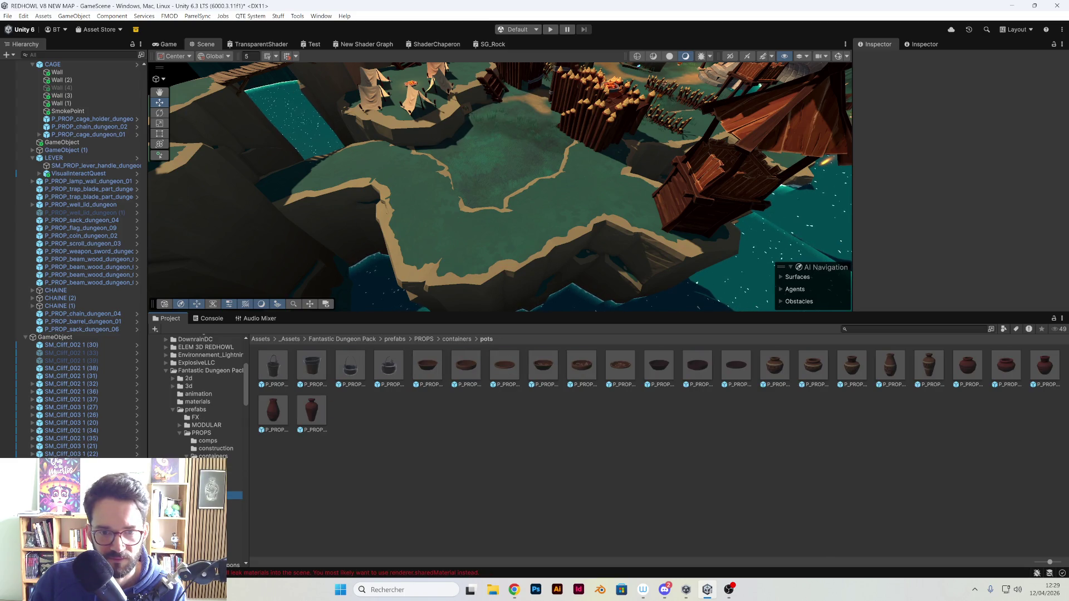
click(234, 488)
drag(454, 378, 538, 247)
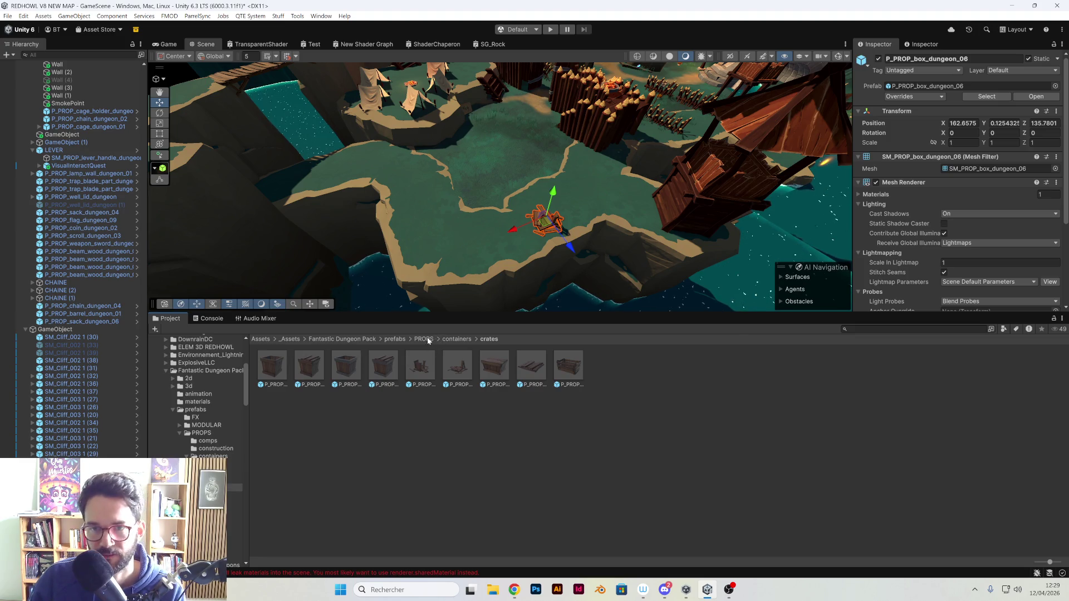
key(Delete)
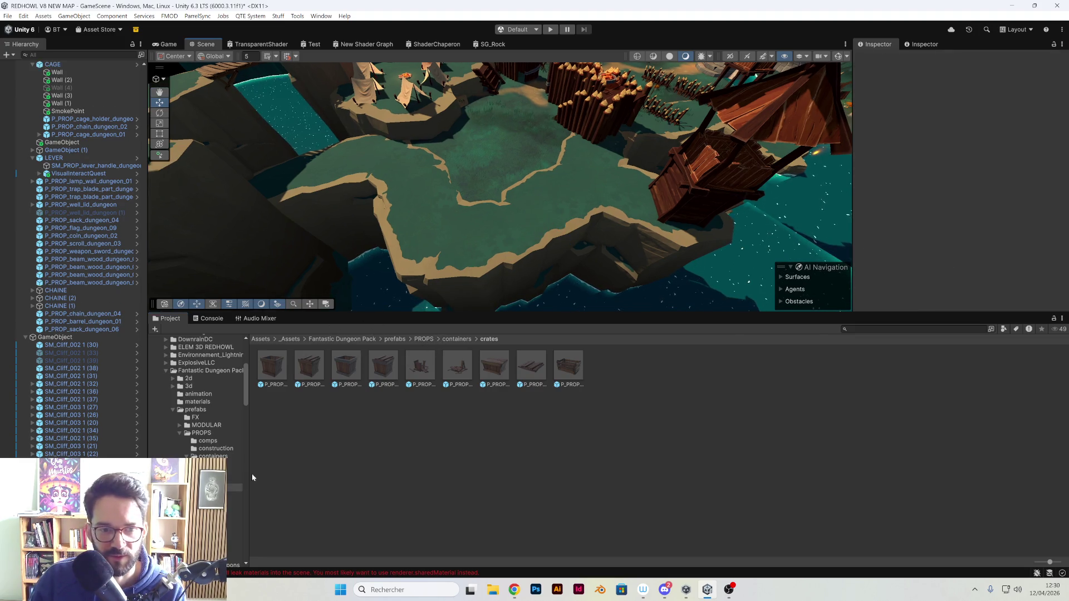
- Browse the remaining PROPS subfolders to traps and drag the cage prefab onto the island
click(236, 496)
scroll(201, 398, down, 3)
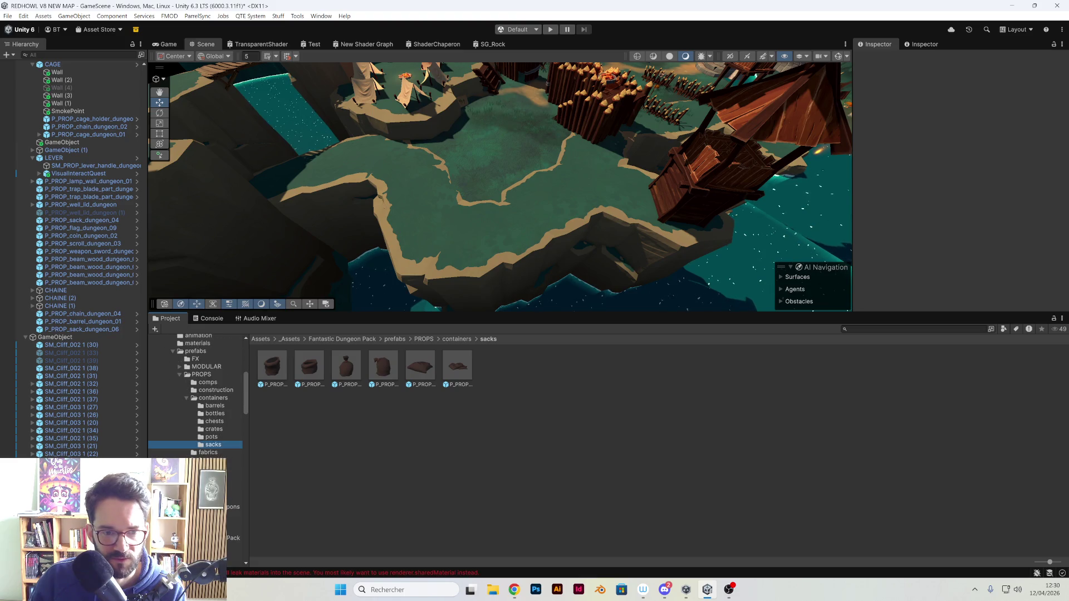
click(209, 456)
click(211, 460)
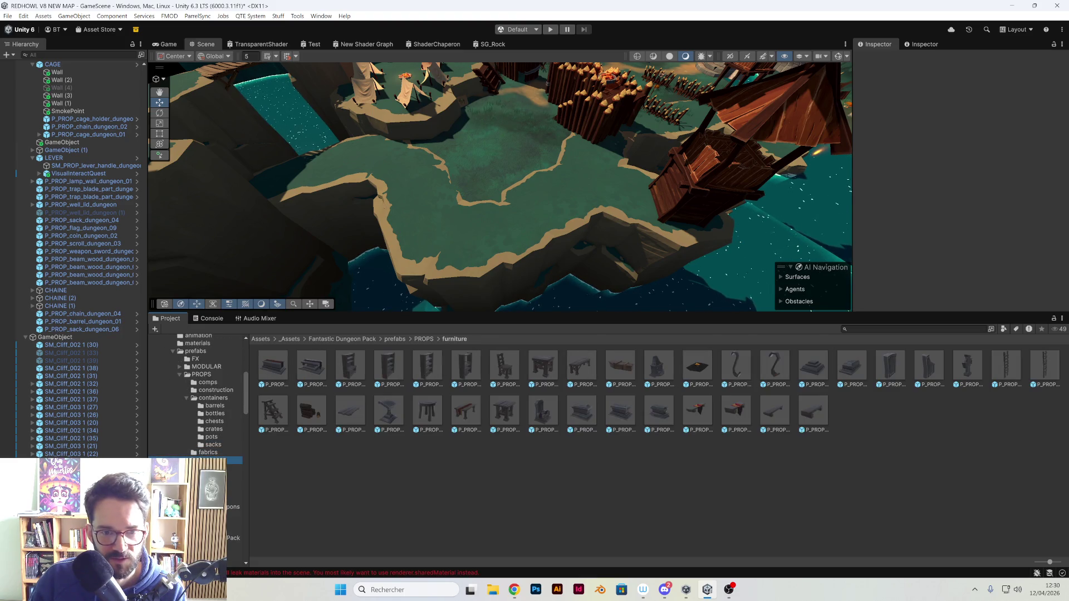
click(234, 467)
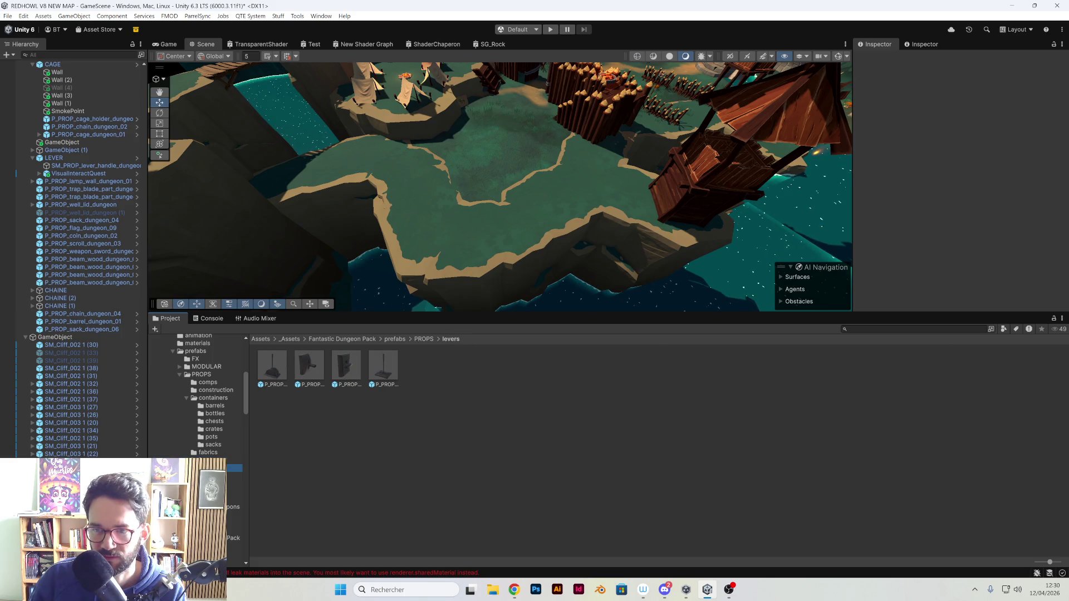
click(234, 476)
click(234, 483)
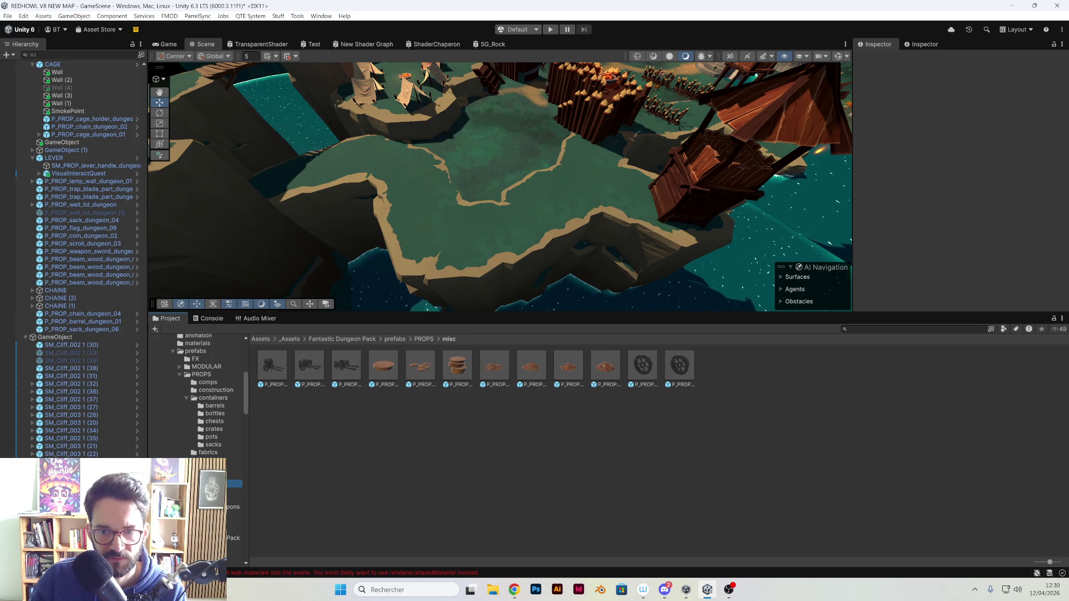
click(234, 491)
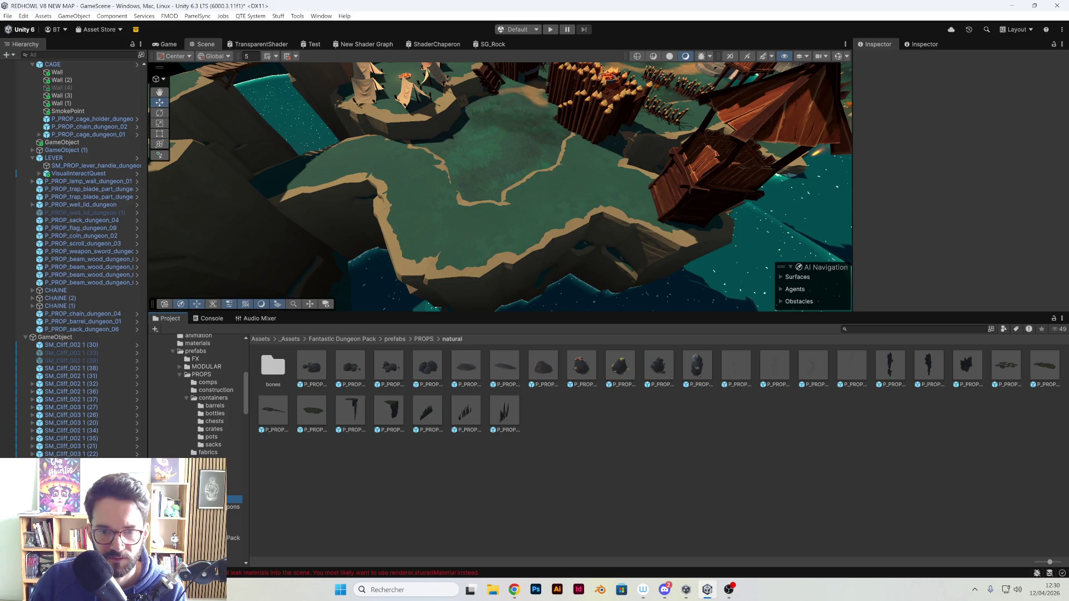
click(234, 499)
click(234, 507)
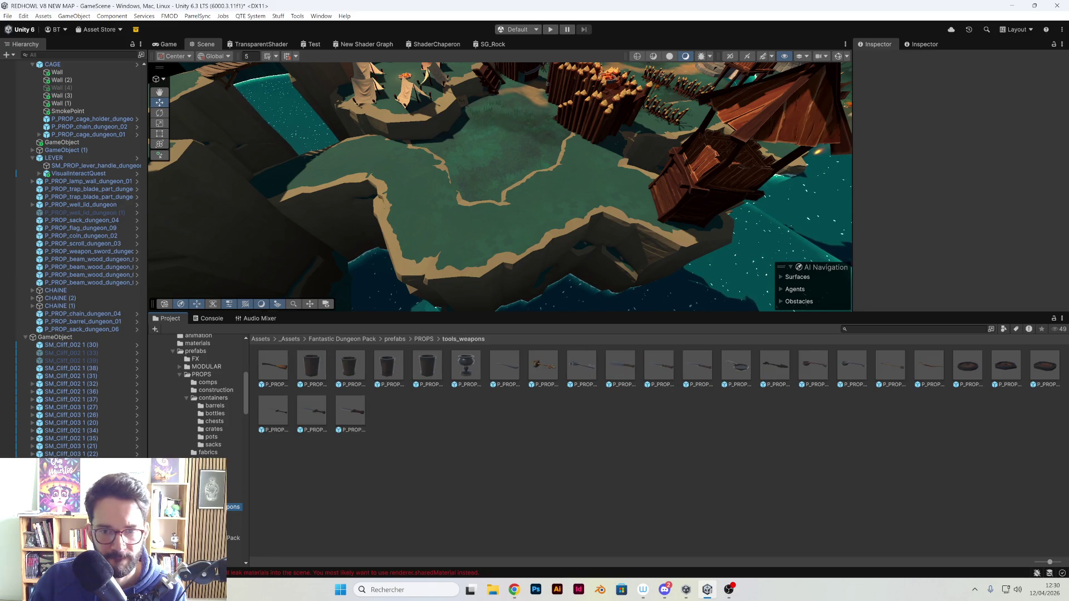
click(212, 514)
scroll(212, 484, down, 2)
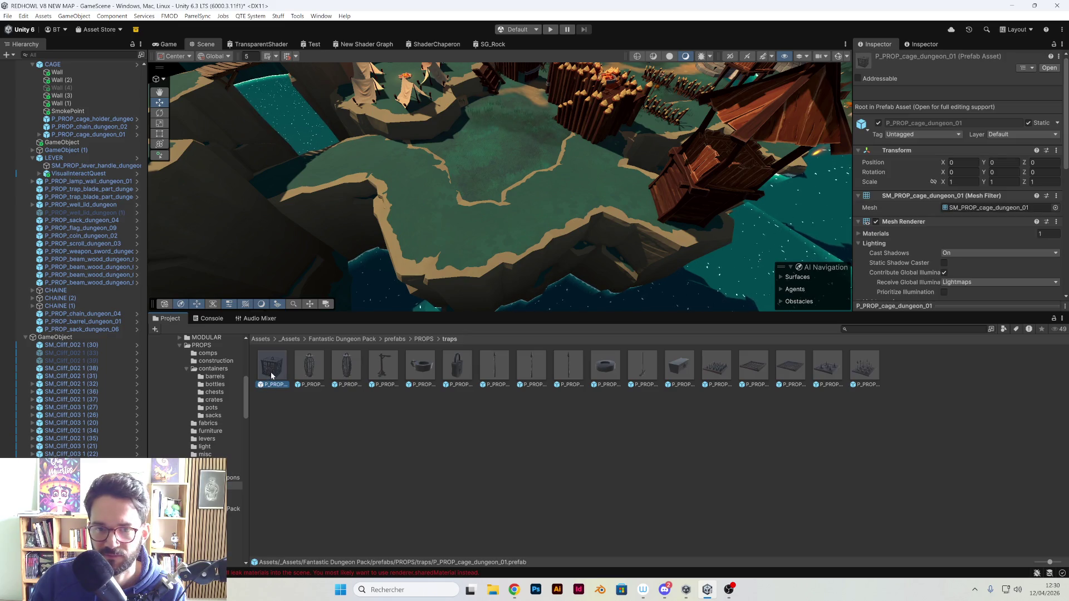
mouse_move(326, 329)
mouse_down()
mouse_move(381, 259)
mouse_move(456, 221)
mouse_move(553, 241)
mouse_up()
- Rotate the dungeon cage and slide it into place on the island
scroll(499, 250, up, 10)
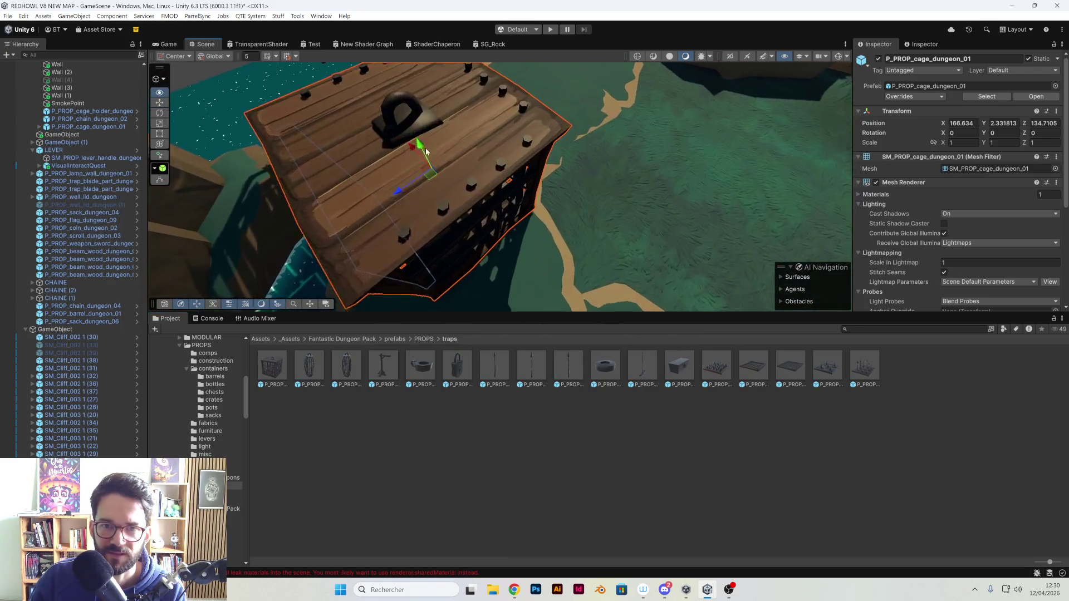
mouse_move(393, 98)
mouse_down()
mouse_move(379, 136)
mouse_move(282, 148)
mouse_move(427, 149)
mouse_move(396, 150)
mouse_move(429, 230)
mouse_move(552, 118)
mouse_move(437, 212)
mouse_move(545, 209)
mouse_up()
click(552, 119)
click(437, 212)
mouse_move(464, 224)
mouse_down()
mouse_move(630, 249)
mouse_move(341, 267)
mouse_move(446, 243)
mouse_move(538, 262)
mouse_up()
key(e)
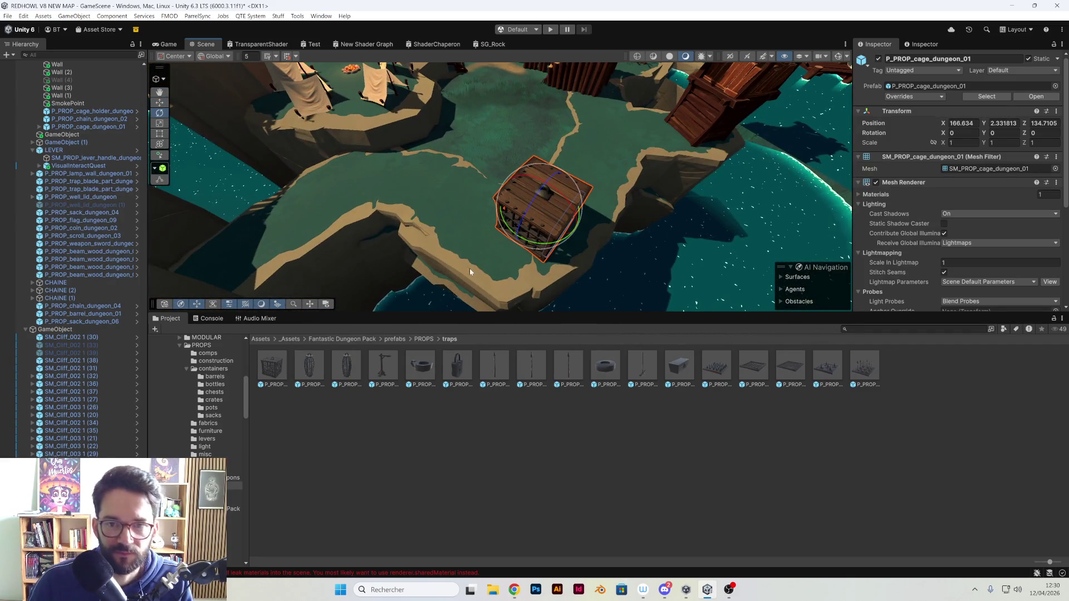
mouse_move(576, 222)
mouse_down()
mouse_move(646, 231)
mouse_move(714, 185)
mouse_move(627, 256)
mouse_up()
key(w)
mouse_move(498, 229)
mouse_down()
mouse_move(460, 228)
mouse_move(551, 230)
mouse_move(591, 206)
mouse_move(644, 223)
mouse_move(661, 212)
mouse_move(824, 226)
mouse_up()
- Duplicate the cage and place the rotated copy beside the first, turned -223.805 degrees
key(ctrl+d)
key(e)
key(w)
mouse_move(593, 210)
mouse_down()
mouse_move(595, 183)
mouse_move(557, 184)
mouse_move(636, 179)
mouse_move(543, 143)
mouse_up()
- Select the cage door, rotate it open around Y and move it beside the cage
click(542, 141)
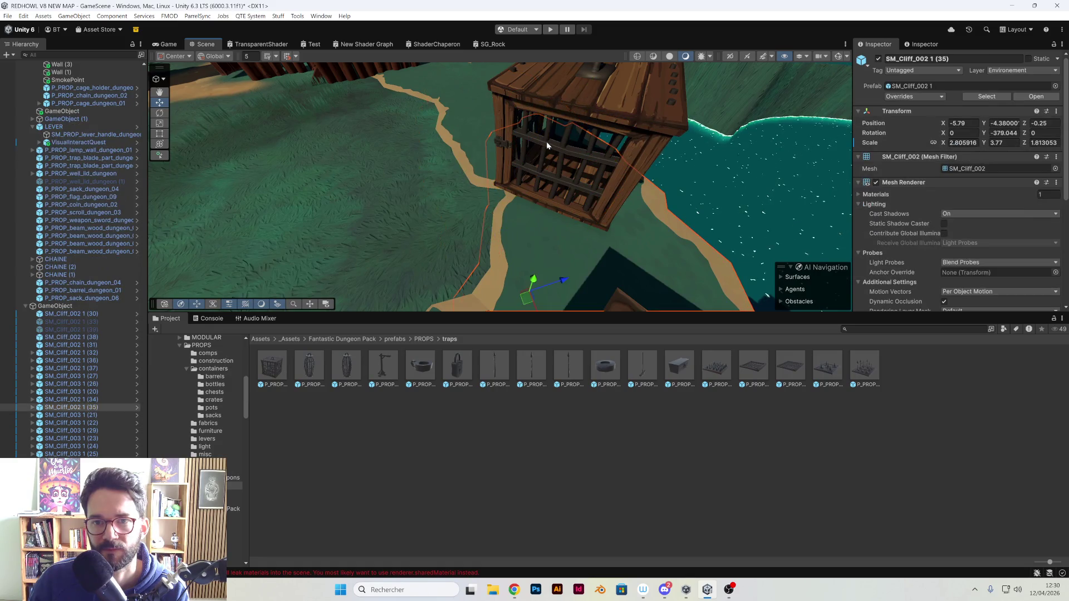
click(546, 141)
click(556, 142)
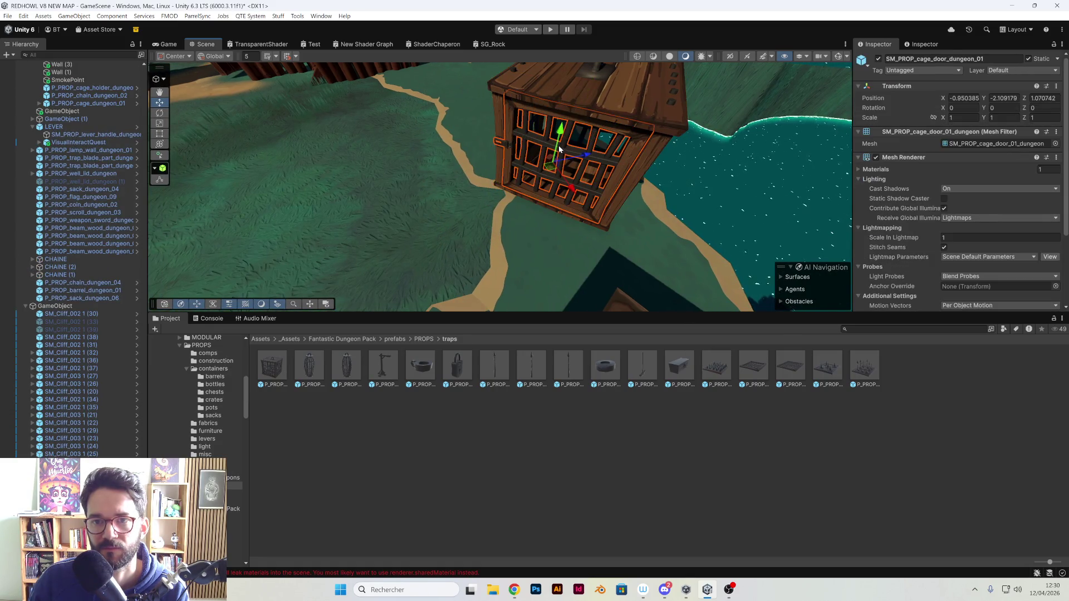
key(e)
mouse_move(573, 192)
mouse_down()
mouse_move(367, 165)
mouse_move(525, 196)
mouse_up()
mouse_move(527, 195)
mouse_down()
mouse_move(464, 192)
mouse_move(350, 151)
mouse_up()
drag(274, 127, 372, 155)
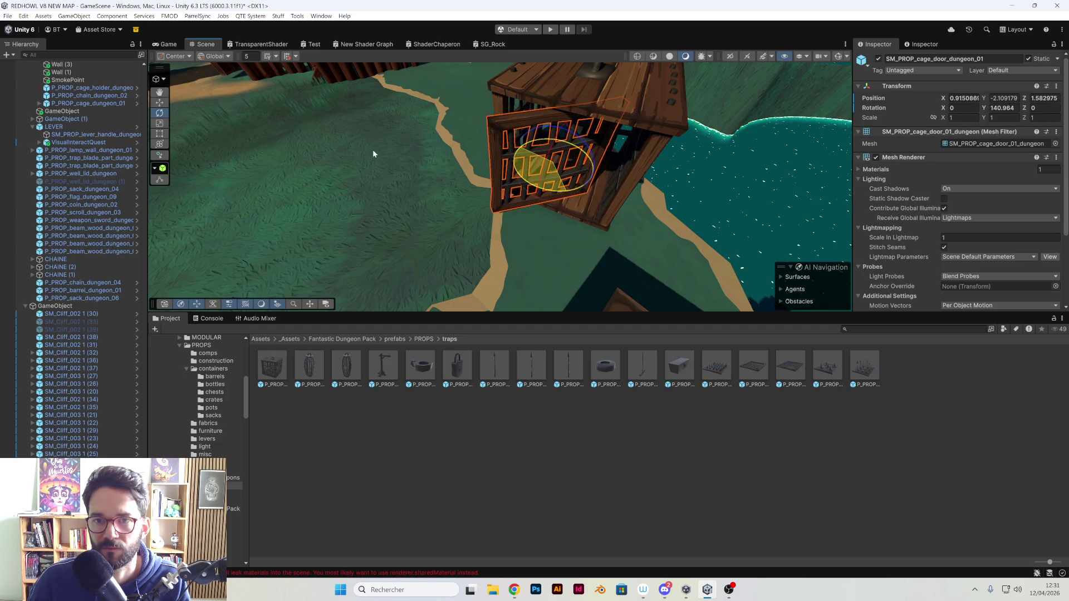
key(w)
drag(549, 166, 446, 181)
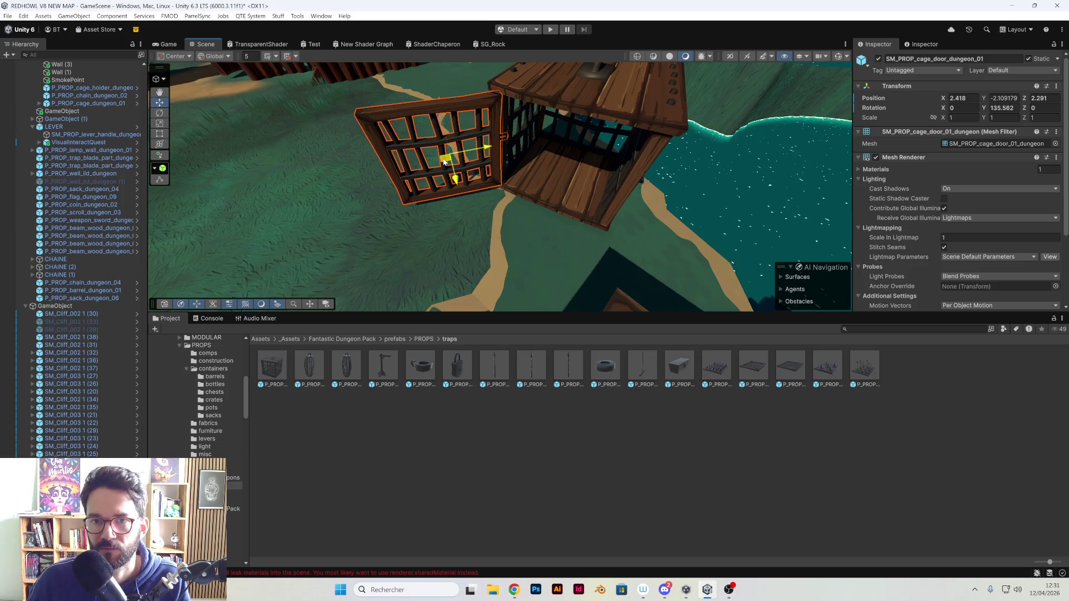
- Orbit down over both cages and select the first cage
mouse_move(458, 159)
mouse_down()
mouse_move(434, 159)
mouse_move(393, 214)
mouse_move(441, 156)
mouse_up()
click(495, 101)
mouse_move(495, 101)
mouse_down()
mouse_move(534, 211)
mouse_move(579, 222)
mouse_move(508, 218)
mouse_move(551, 191)
mouse_move(358, 215)
mouse_move(502, 216)
mouse_move(400, 194)
mouse_move(566, 186)
mouse_move(554, 196)
mouse_up()
click(551, 192)
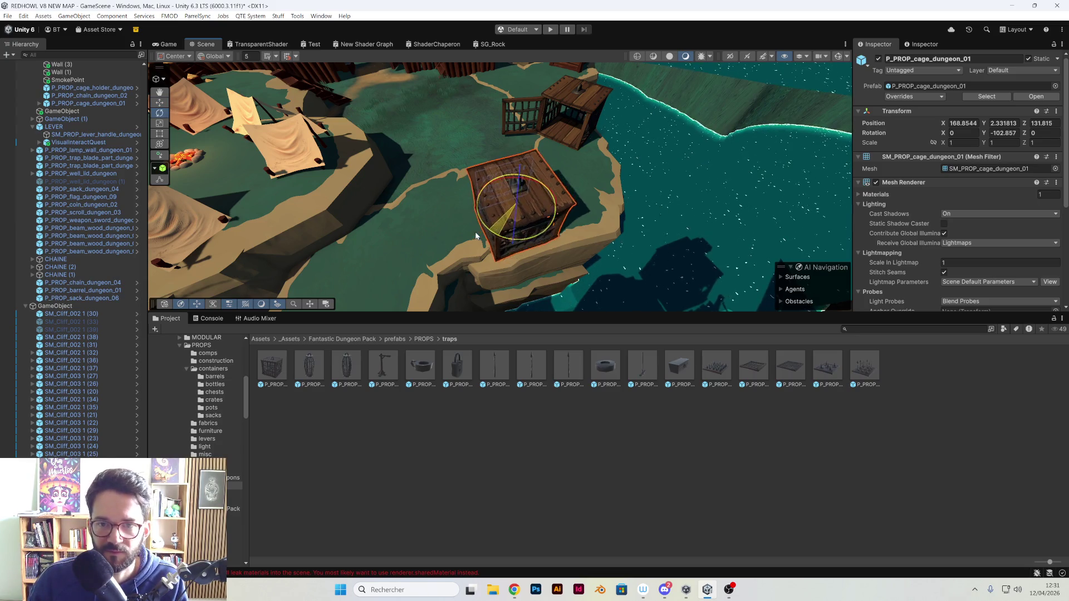
- Bring the two cages into view in the Scene and browse the construction prefabs folder
key(w)
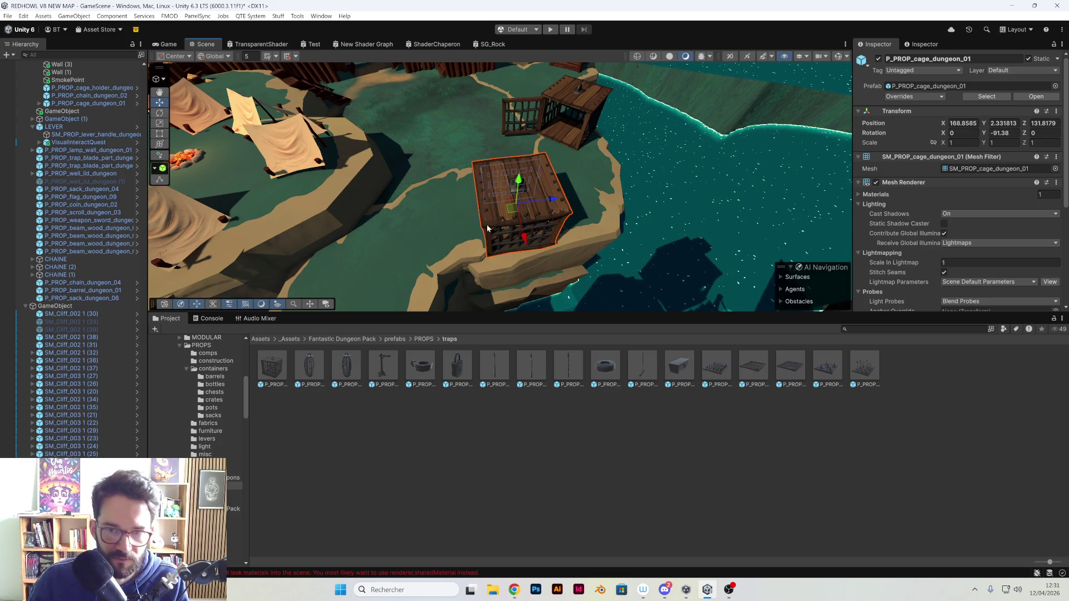
mouse_move(524, 210)
mouse_down()
mouse_move(501, 196)
mouse_move(560, 216)
mouse_move(579, 258)
mouse_move(528, 225)
mouse_up()
click(498, 195)
scroll(524, 225, up, 2)
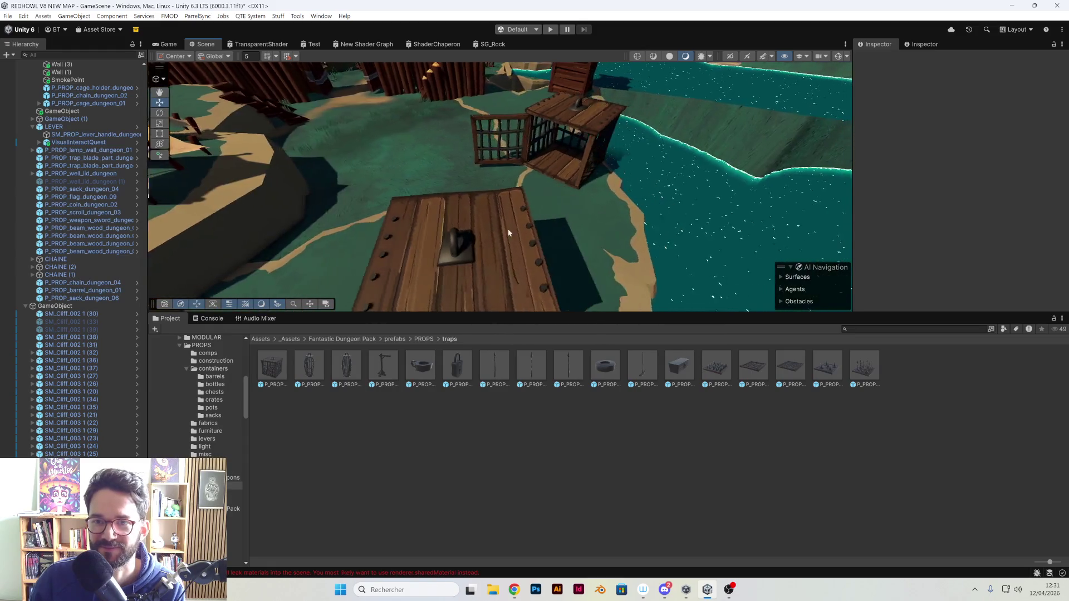
scroll(506, 230, down, 10)
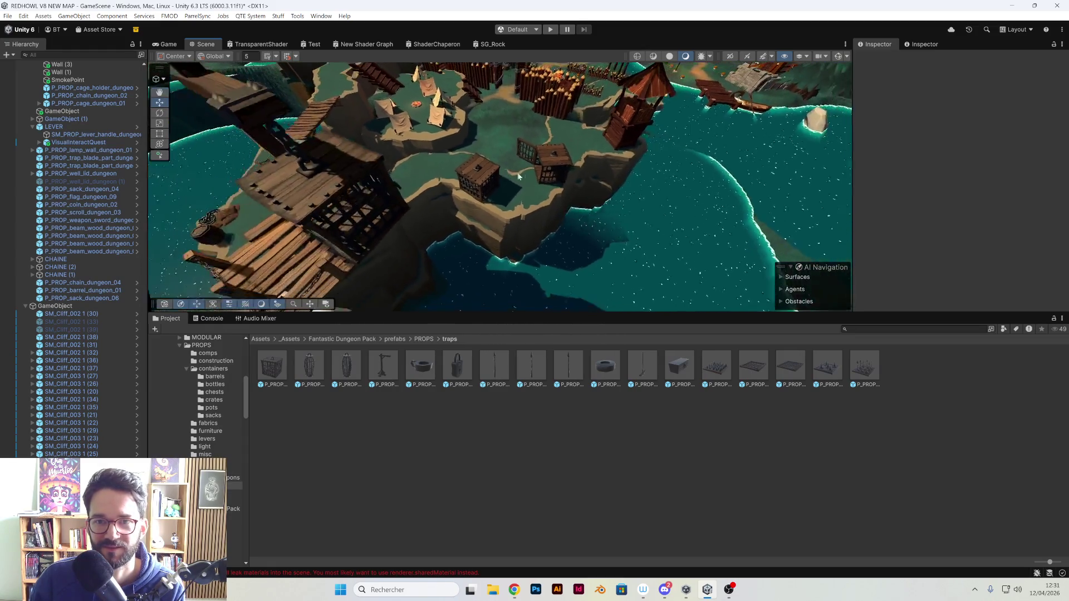
drag(530, 177, 432, 168)
mouse_move(517, 172)
mouse_down()
mouse_move(559, 197)
mouse_move(490, 261)
mouse_up()
mouse_move(415, 265)
mouse_down()
mouse_move(461, 212)
mouse_move(433, 214)
mouse_move(445, 201)
mouse_move(438, 224)
mouse_up()
scroll(196, 419, up, 3)
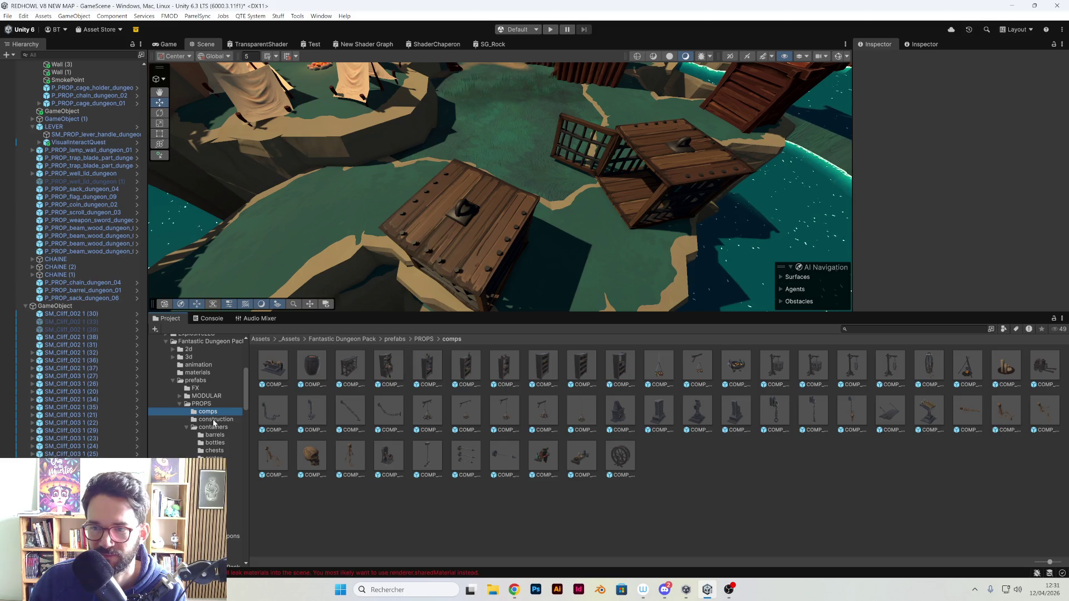
click(216, 420)
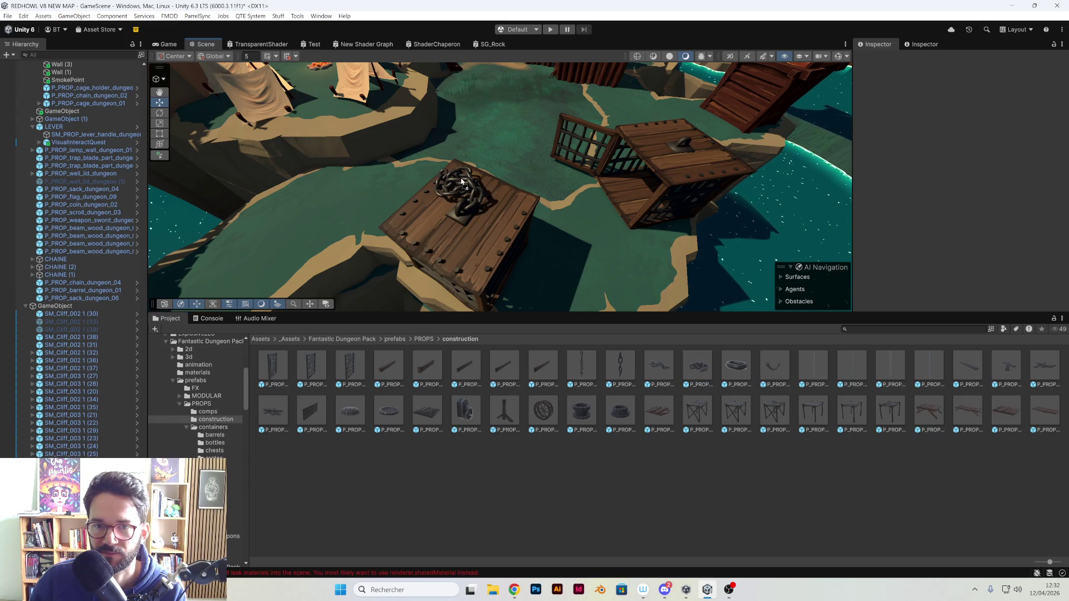
- Frame the chain on the first cage's lid and nudge it into place with the Move gizmo
click(462, 181)
key(f)
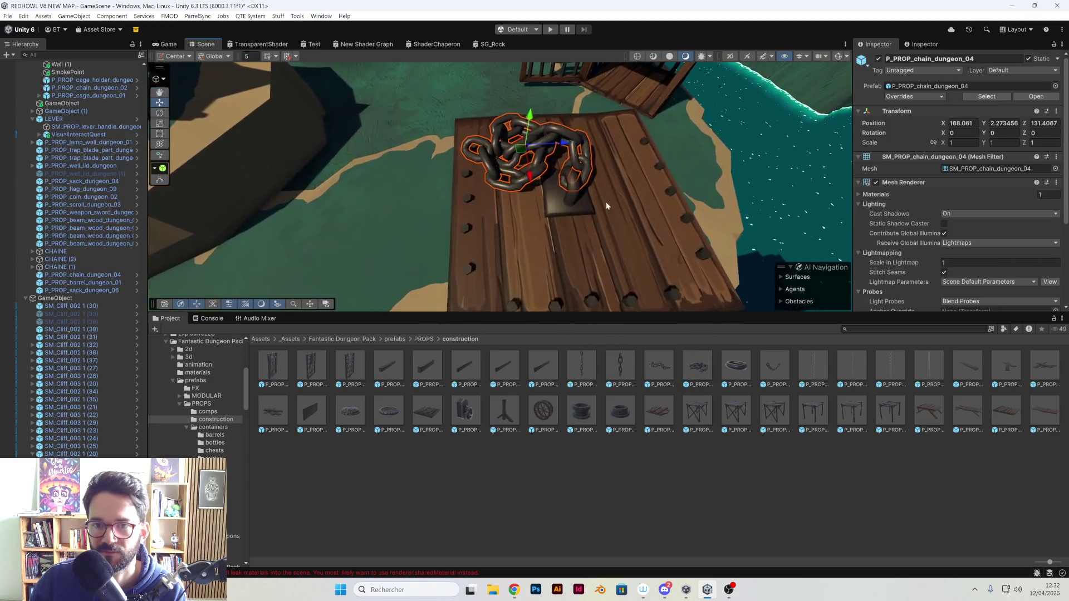
mouse_move(606, 201)
mouse_down()
mouse_move(590, 196)
mouse_move(649, 197)
mouse_up()
scroll(612, 173, up, 5)
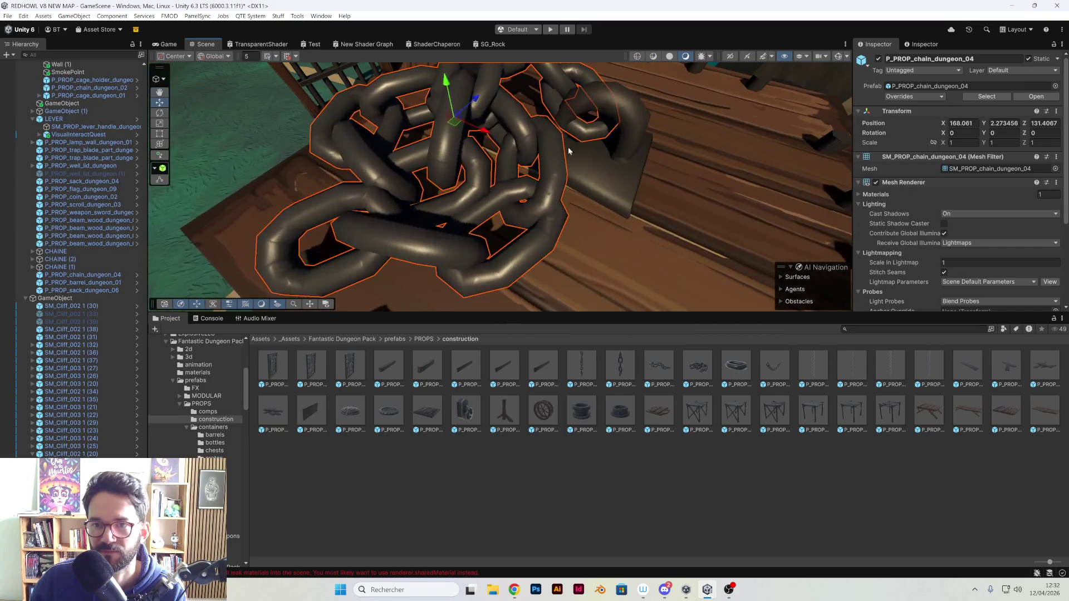
drag(460, 119, 436, 138)
scroll(436, 139, down, 10)
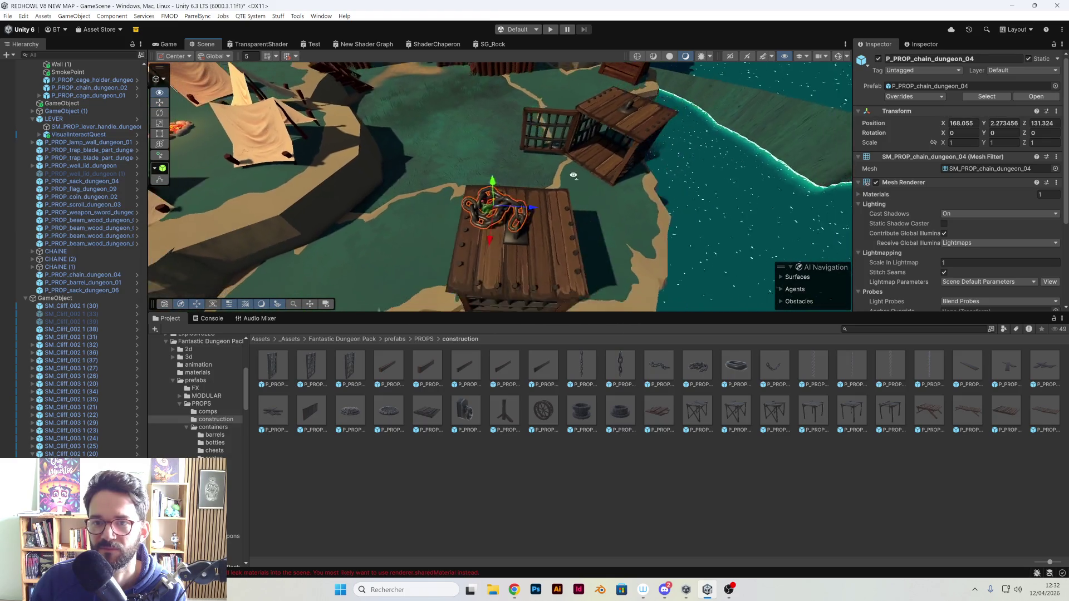
mouse_move(661, 121)
mouse_down()
mouse_move(526, 109)
mouse_move(576, 260)
mouse_move(601, 248)
mouse_move(641, 271)
mouse_move(630, 222)
mouse_move(635, 234)
mouse_up()
click(586, 255)
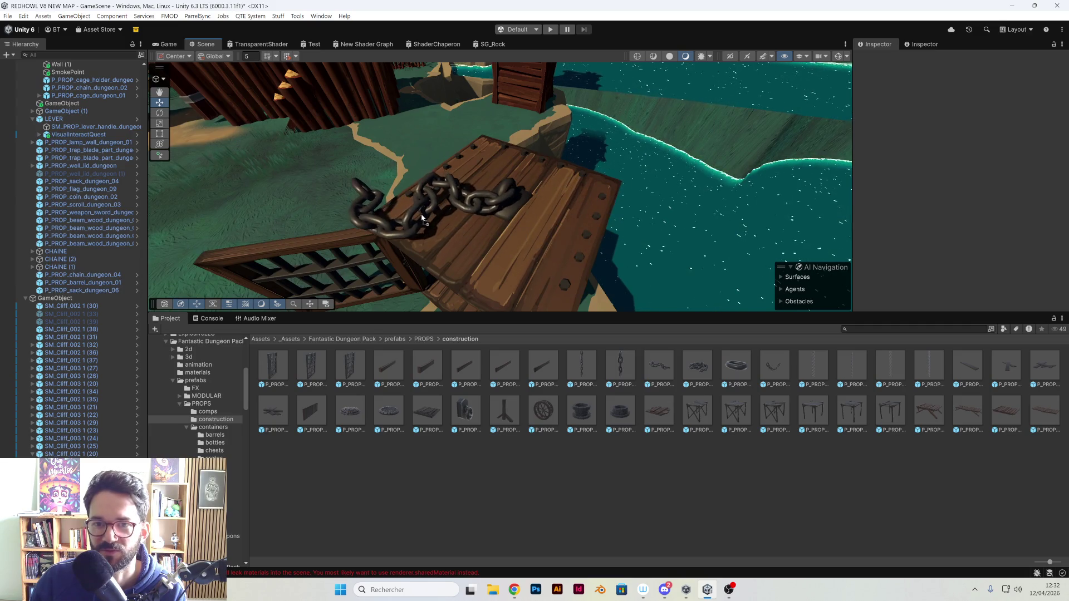
- Level chain_dungeon_03 to Rotation Z 0 so it lies flat at 164.006, 2.273456, 136.459
click(423, 219)
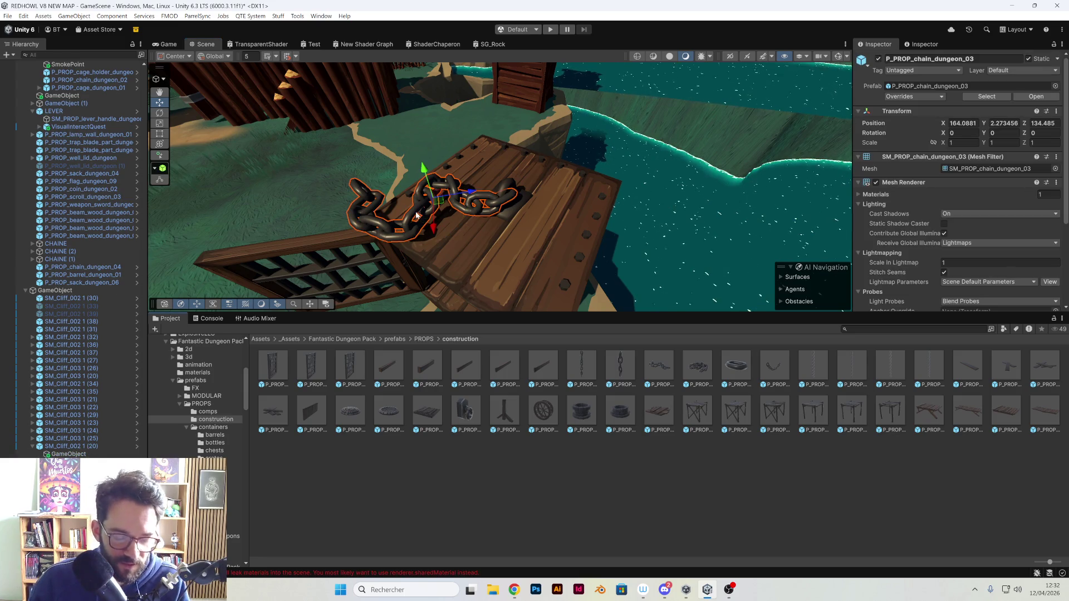
mouse_move(453, 223)
mouse_down()
mouse_move(544, 213)
mouse_move(494, 237)
mouse_move(438, 226)
mouse_up()
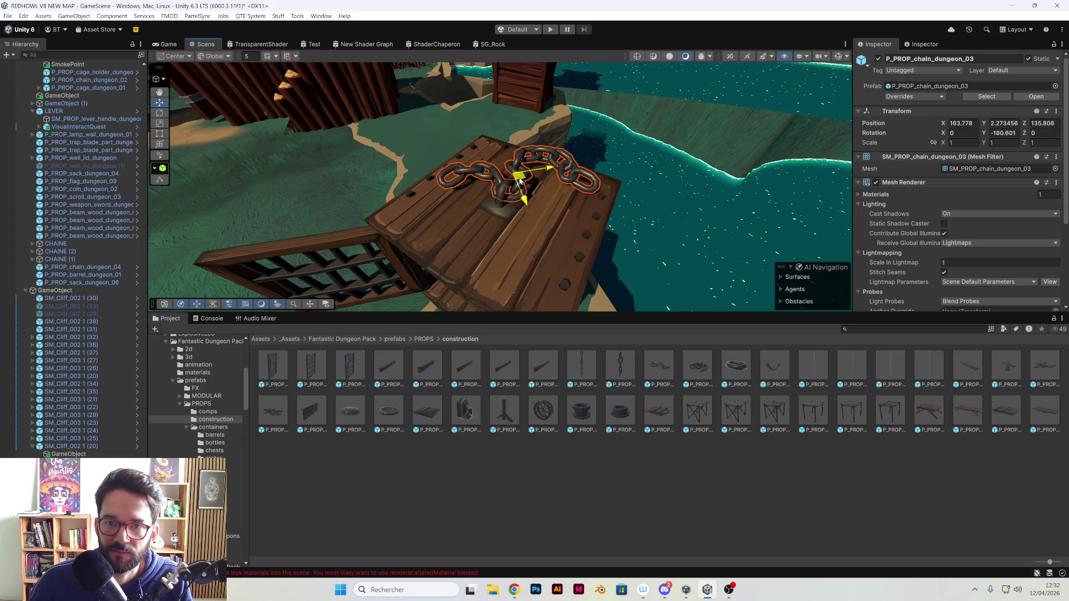
mouse_move(520, 196)
mouse_down()
mouse_move(596, 128)
mouse_move(465, 282)
mouse_move(498, 244)
mouse_up()
mouse_move(415, 251)
mouse_down()
mouse_move(550, 243)
mouse_move(605, 266)
mouse_move(585, 277)
mouse_up()
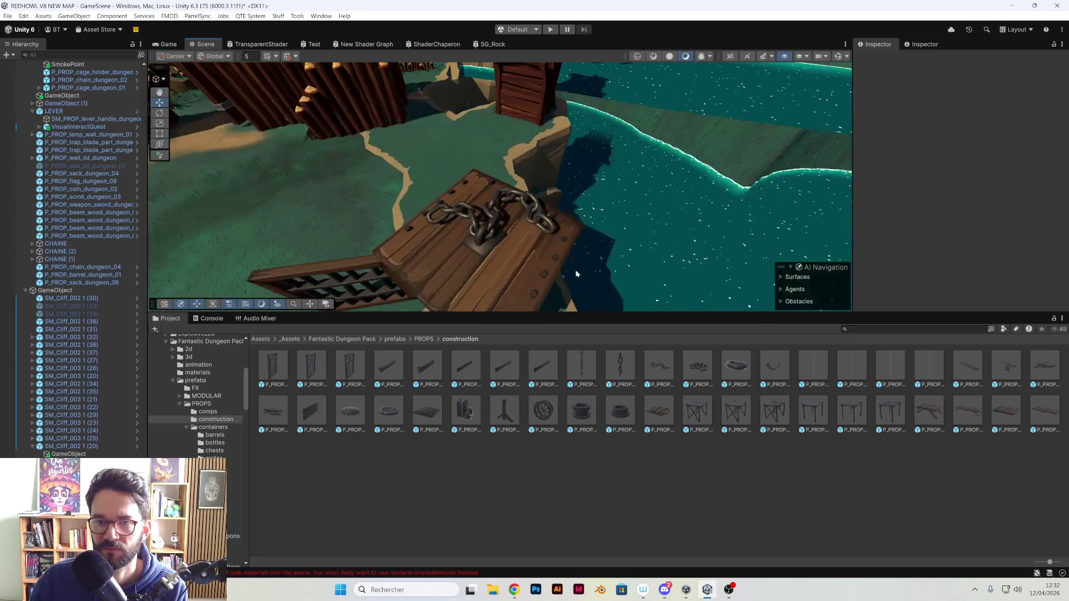
click(493, 229)
drag(497, 222, 537, 245)
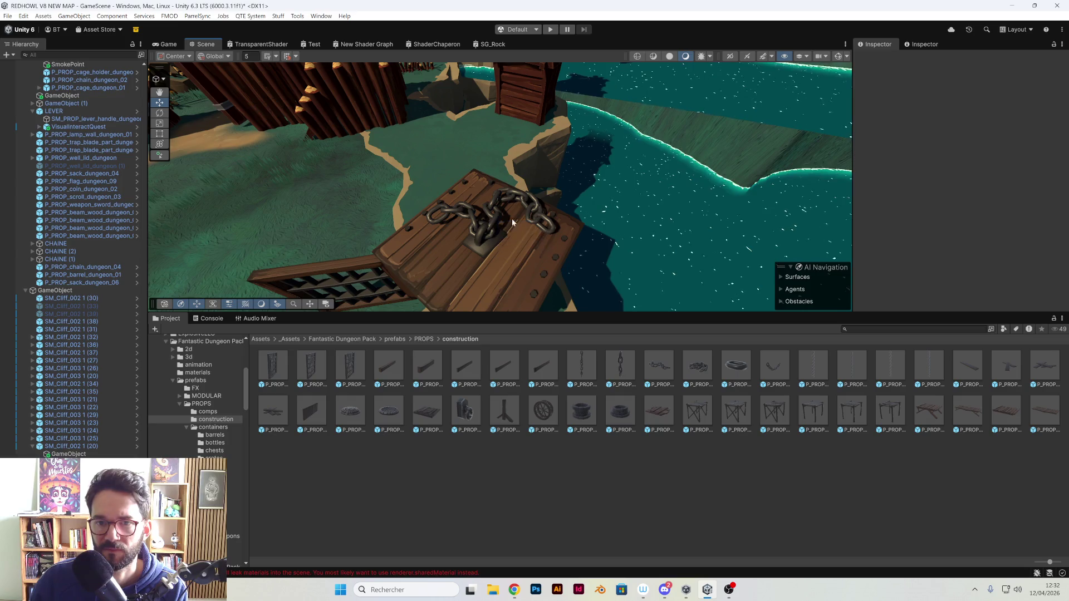
click(500, 230)
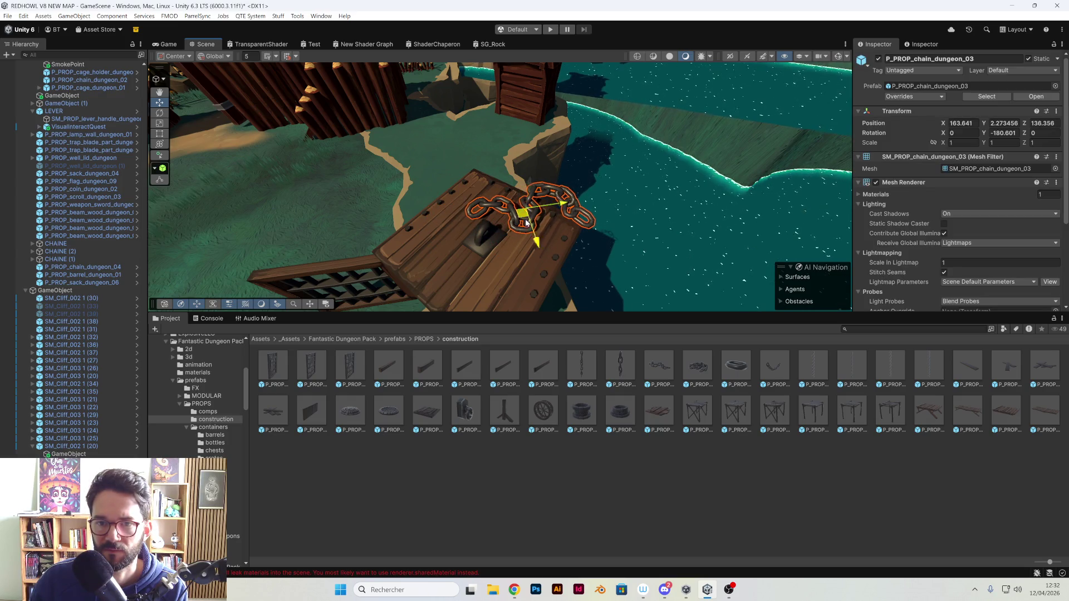
mouse_move(535, 237)
mouse_down()
mouse_move(597, 183)
mouse_move(403, 269)
mouse_move(512, 267)
mouse_move(447, 316)
mouse_up()
drag(503, 283, 532, 210)
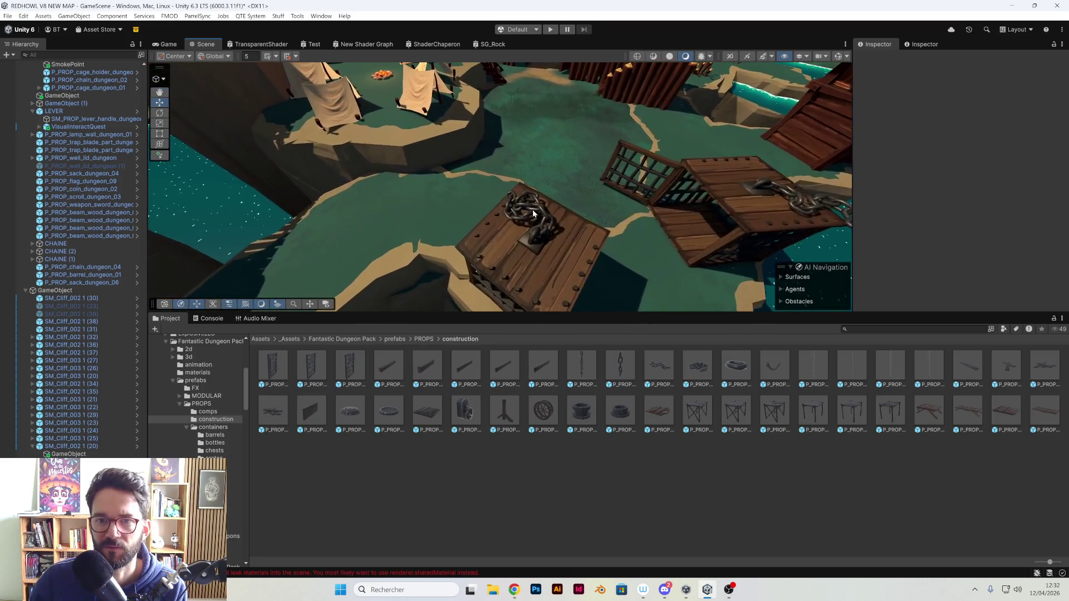
- Turn the coiled chain slightly around Y on the crate
click(532, 210)
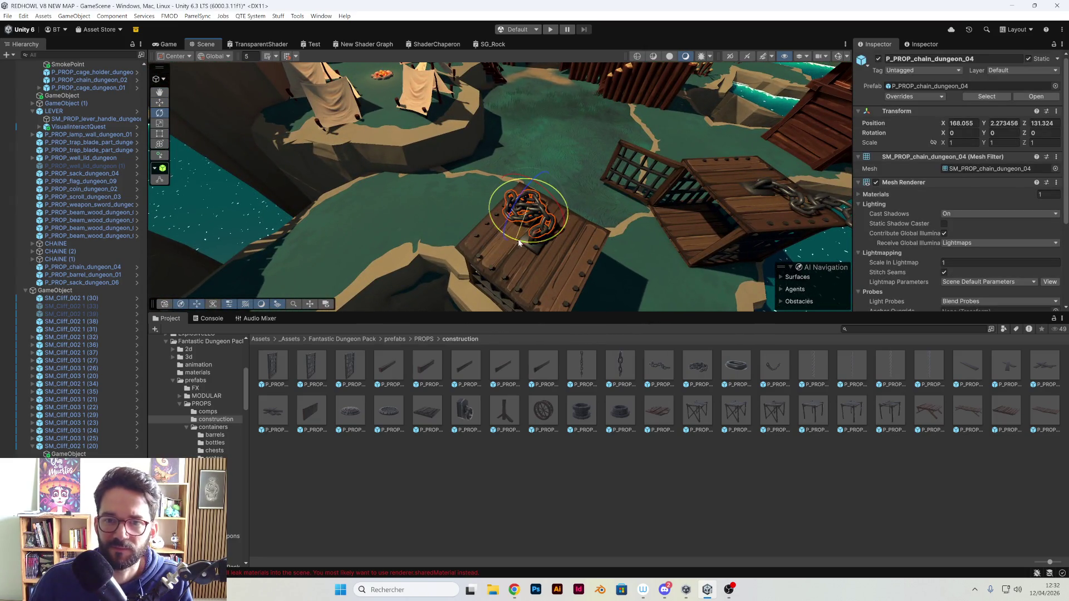
drag(828, 166, 847, 155)
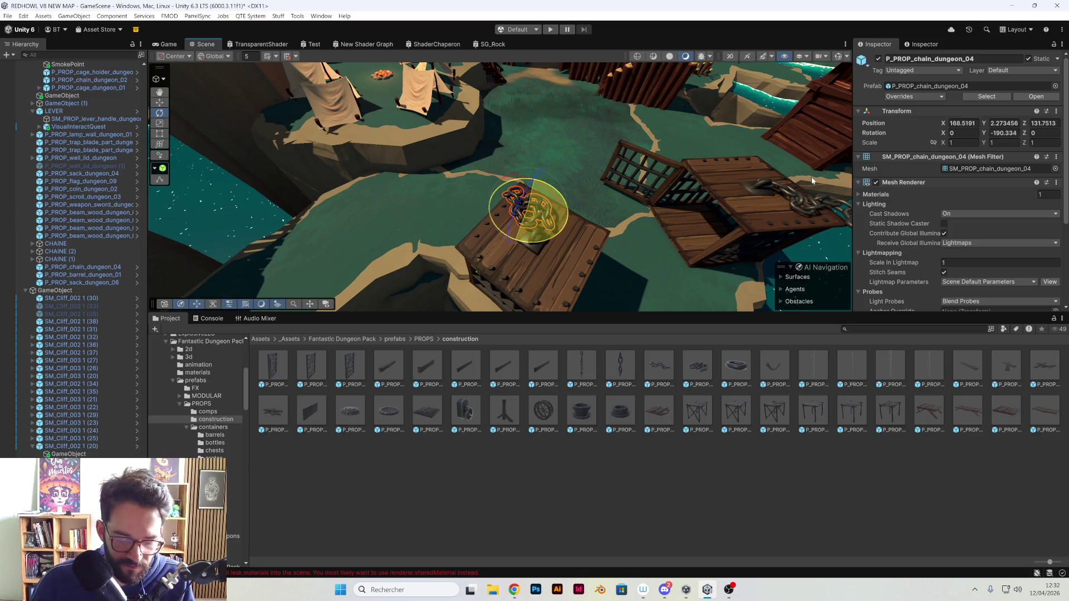
key(w)
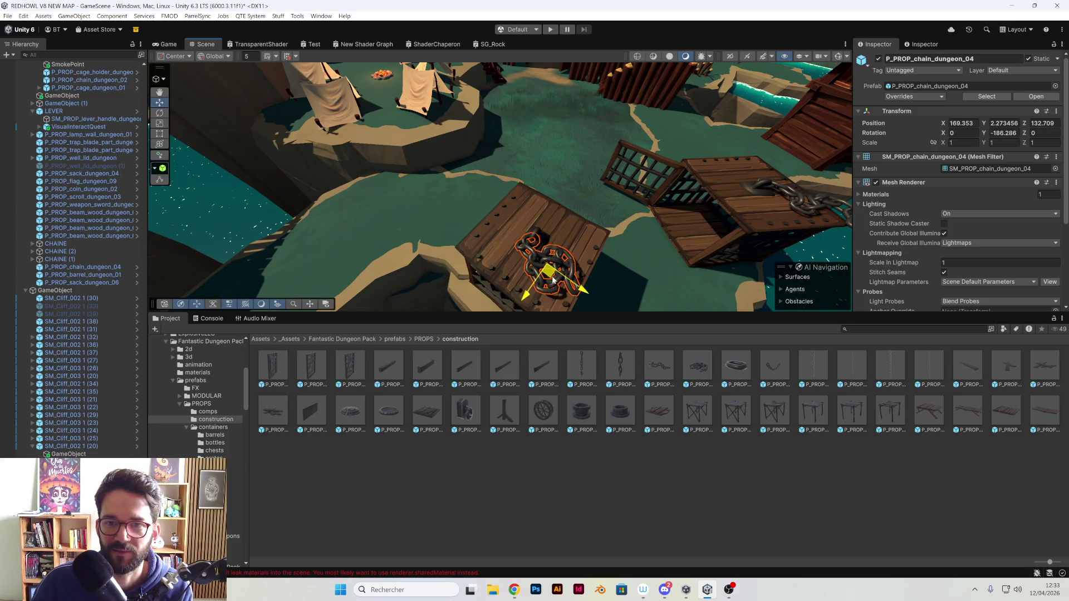
scroll(553, 280, up, 5)
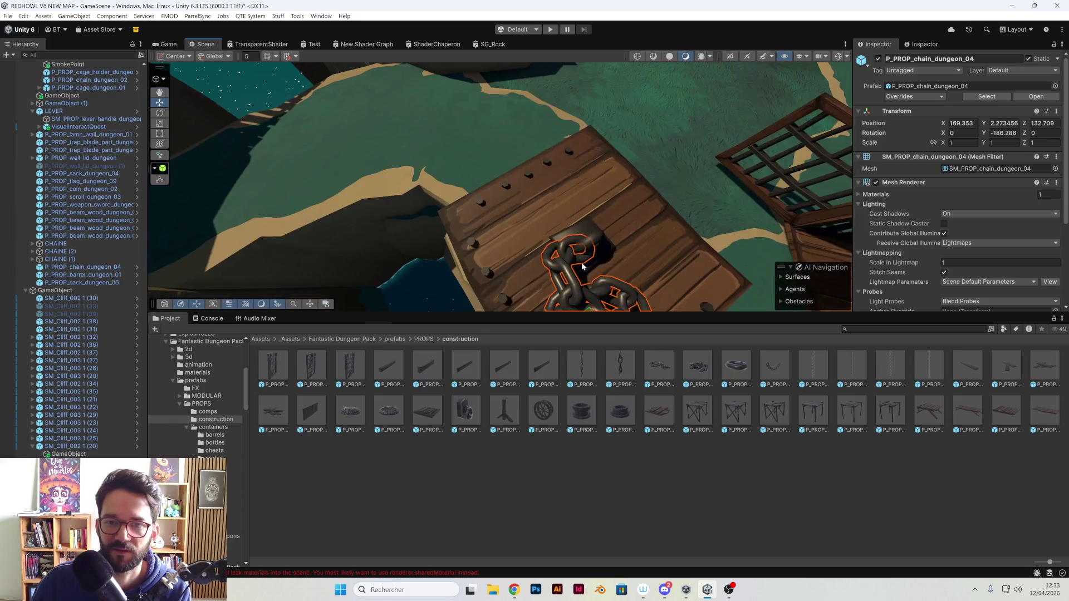
mouse_move(583, 266)
mouse_down()
mouse_move(355, 178)
mouse_move(434, 191)
mouse_move(457, 158)
mouse_move(441, 189)
mouse_move(462, 131)
mouse_move(341, 97)
mouse_move(396, 135)
mouse_move(396, 148)
mouse_move(393, 123)
mouse_up()
- Lower the chain along Y until it rests on the crate lid
key(f)
scroll(435, 192, up, 3)
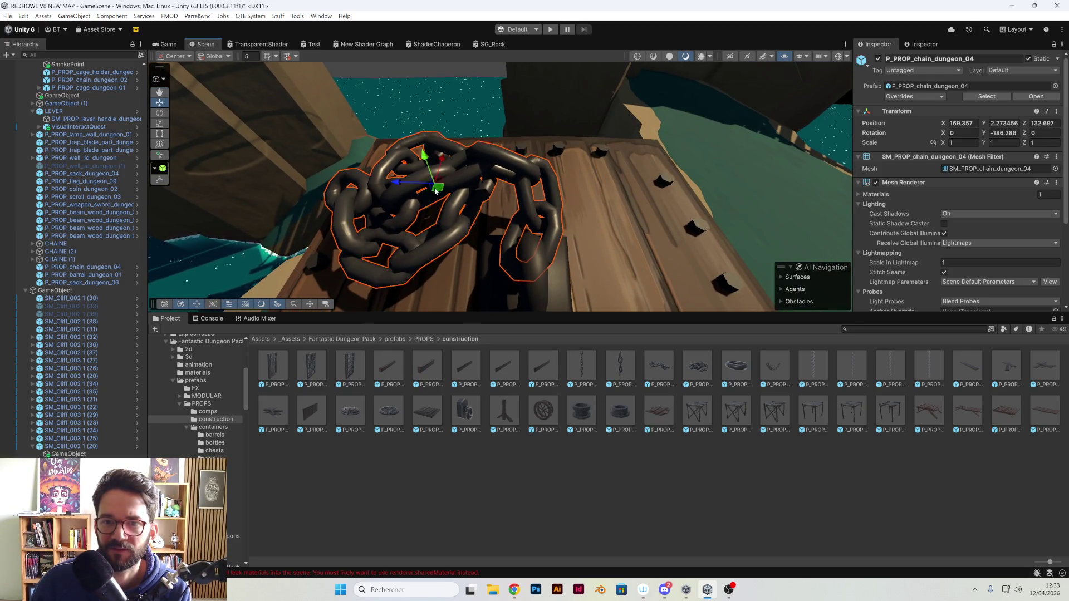
scroll(436, 191, down, 3)
scroll(468, 120, up, 3)
scroll(426, 113, up, 3)
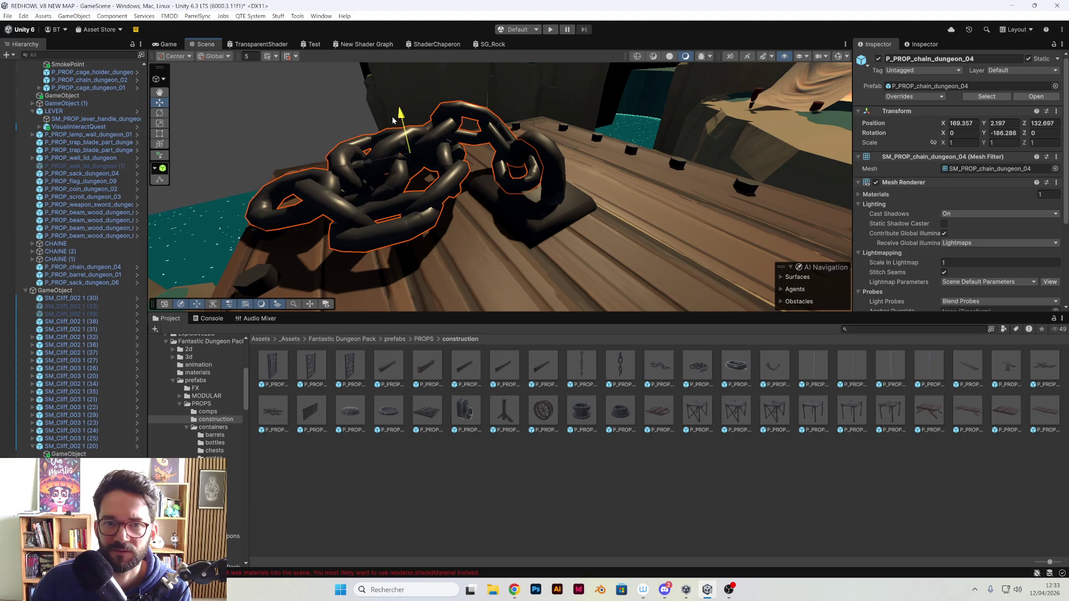
drag(393, 125, 395, 139)
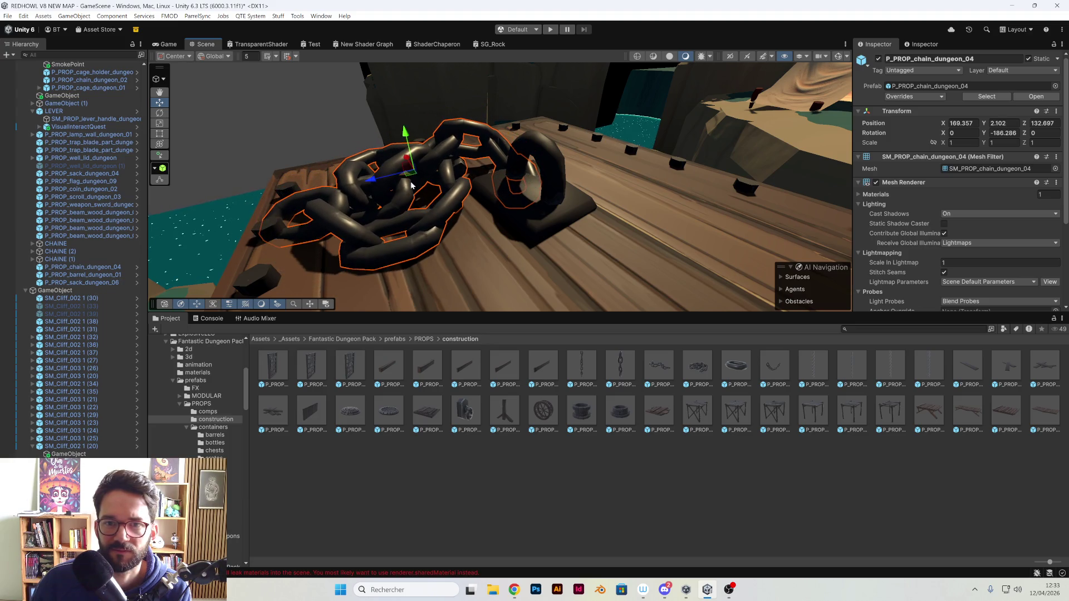
drag(413, 213, 606, 166)
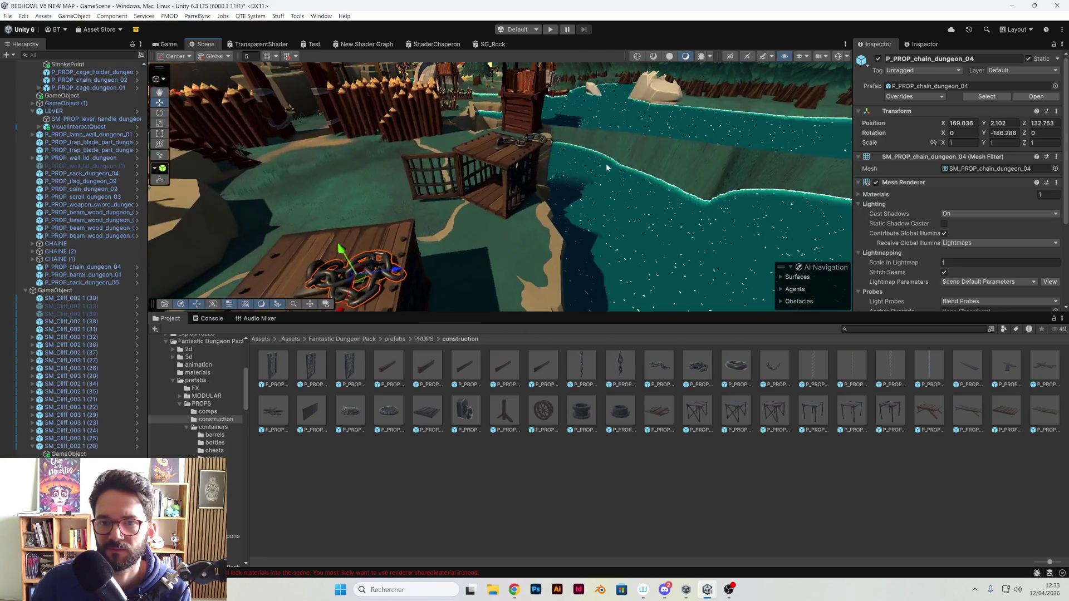
key(f)
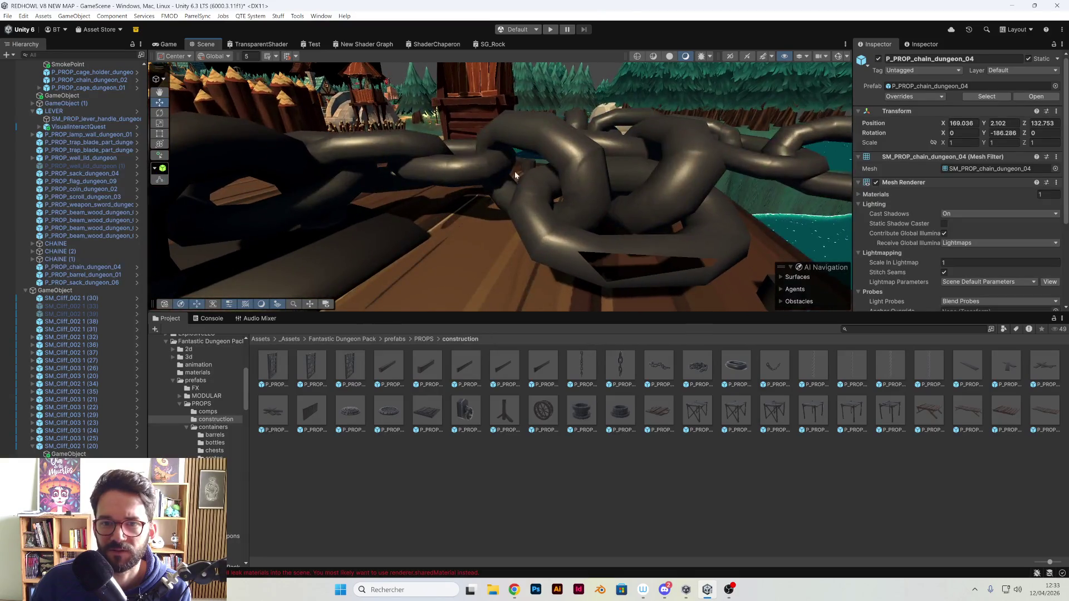
scroll(501, 146, down, 5)
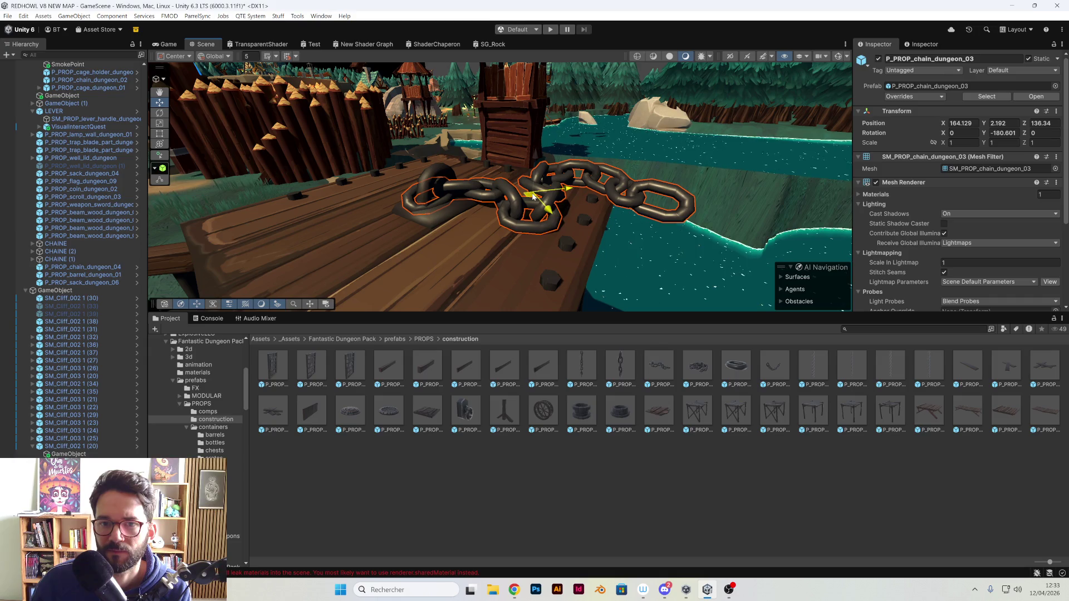
mouse_move(530, 196)
mouse_down()
mouse_move(644, 210)
mouse_move(553, 109)
mouse_move(378, 225)
mouse_move(486, 231)
mouse_move(472, 187)
mouse_move(517, 202)
mouse_move(527, 183)
mouse_move(552, 180)
mouse_move(453, 168)
mouse_move(351, 177)
mouse_move(378, 163)
mouse_up()
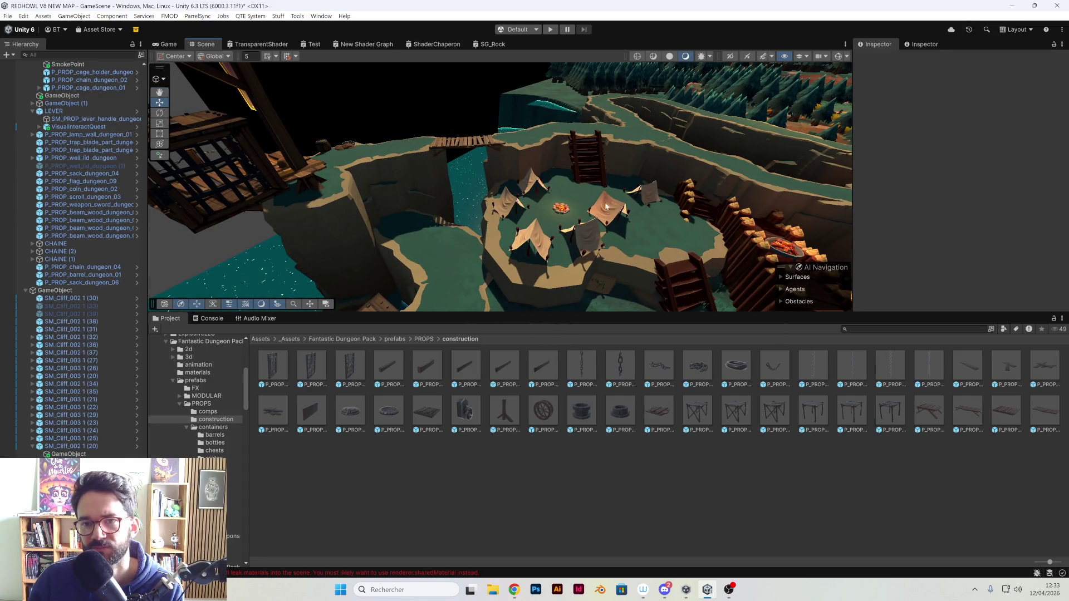
mouse_move(487, 141)
mouse_down()
mouse_move(626, 185)
mouse_move(547, 192)
mouse_move(585, 208)
mouse_move(593, 175)
mouse_move(591, 213)
mouse_move(608, 222)
mouse_move(499, 157)
mouse_move(520, 230)
mouse_move(557, 233)
mouse_move(533, 179)
mouse_move(490, 194)
mouse_move(455, 180)
mouse_move(498, 206)
mouse_move(410, 218)
mouse_move(443, 251)
mouse_move(470, 190)
mouse_move(468, 215)
mouse_move(635, 184)
mouse_move(536, 183)
mouse_move(168, 243)
mouse_move(512, 222)
mouse_up()
click(593, 176)
click(534, 179)
mouse_move(490, 210)
mouse_down()
mouse_move(564, 199)
mouse_move(404, 180)
mouse_up()
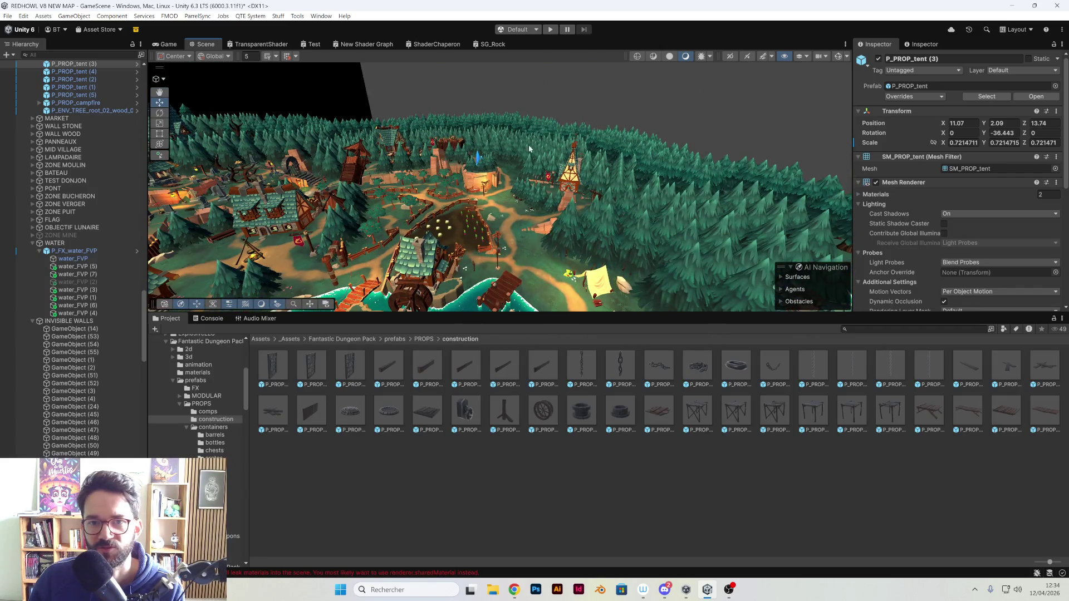
key(f)
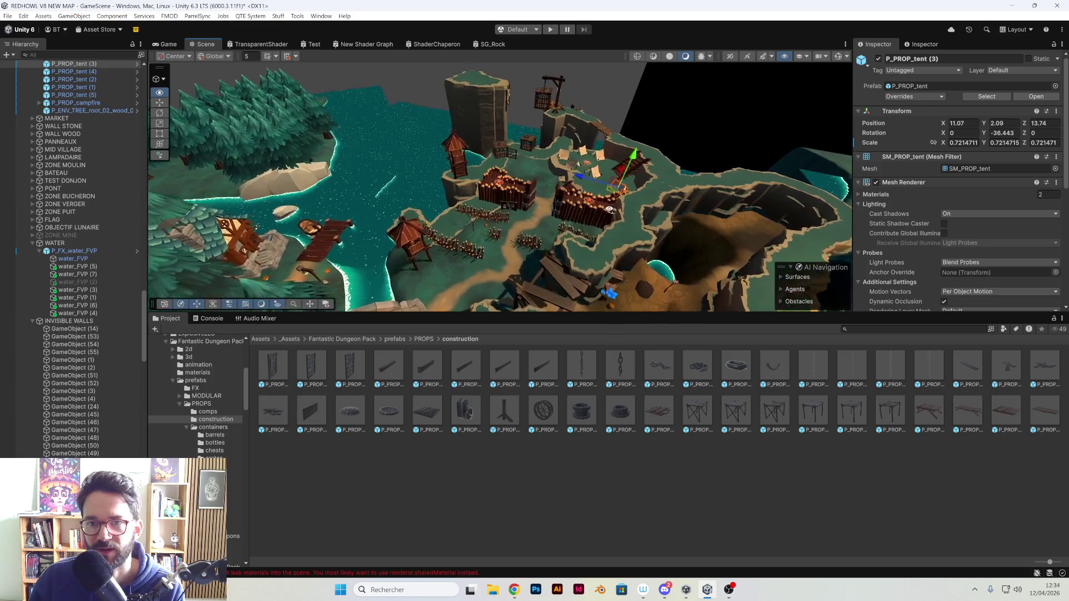
mouse_move(586, 182)
mouse_down()
mouse_move(384, 256)
mouse_move(535, 238)
mouse_move(667, 171)
mouse_move(394, 193)
mouse_move(436, 186)
mouse_up()
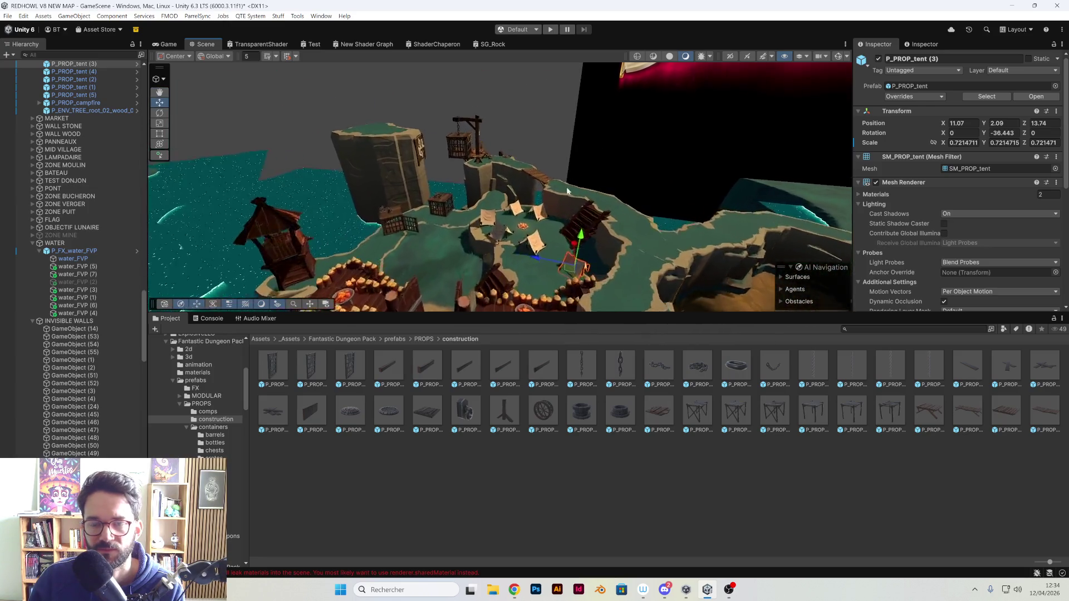
scroll(437, 190, down, 5)
- Move cliff SM_Cliff_003 1 (30) out across the water and turn it around Y
click(468, 183)
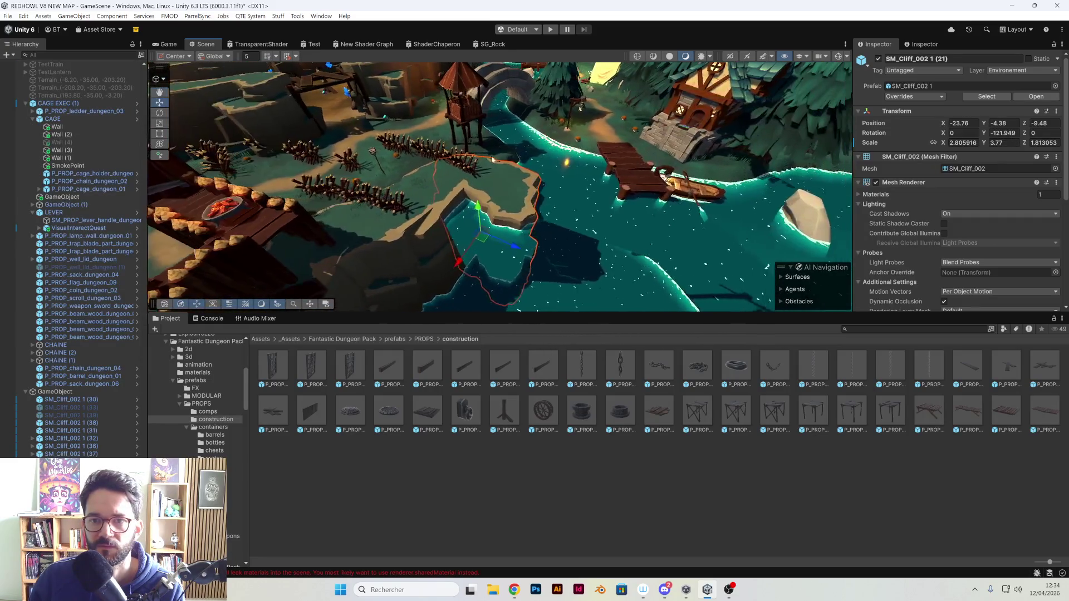
scroll(498, 181, up, 3)
click(463, 182)
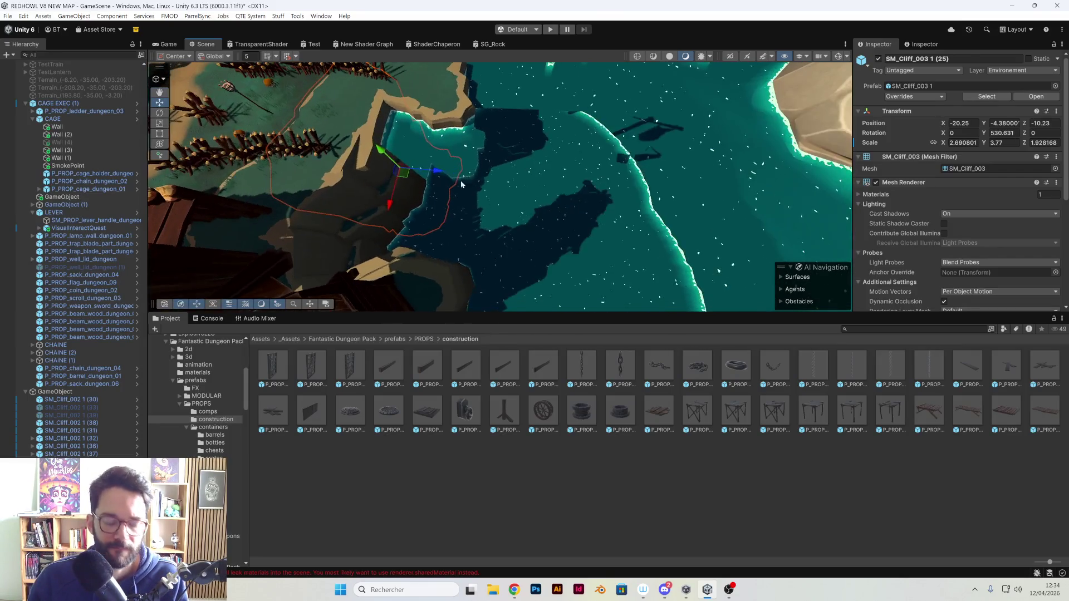
mouse_move(405, 174)
mouse_down()
mouse_move(552, 193)
mouse_move(633, 234)
mouse_move(595, 113)
mouse_move(507, 152)
mouse_up()
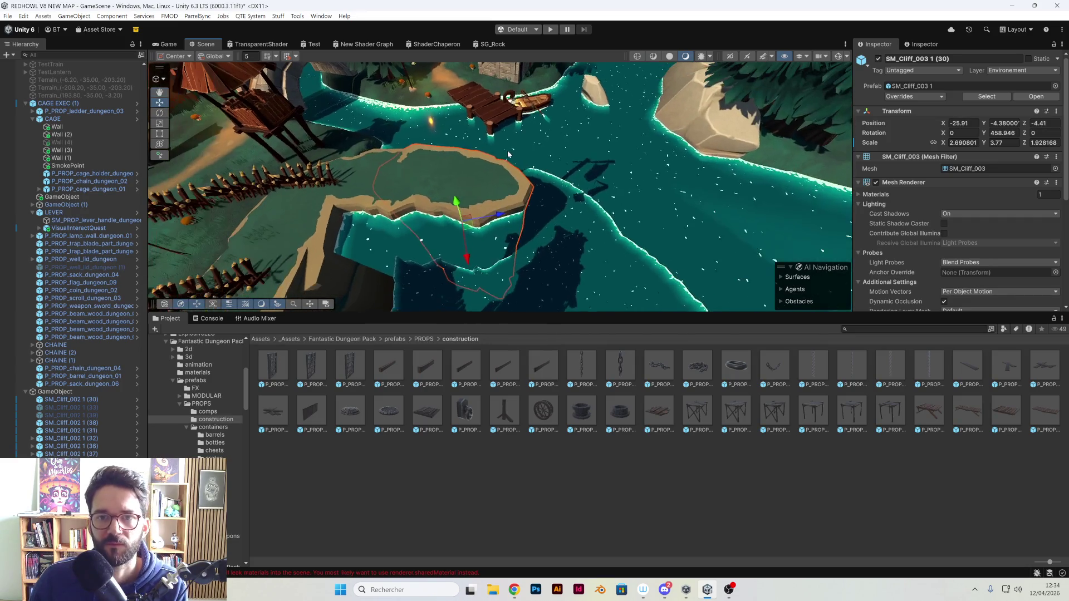
key(e)
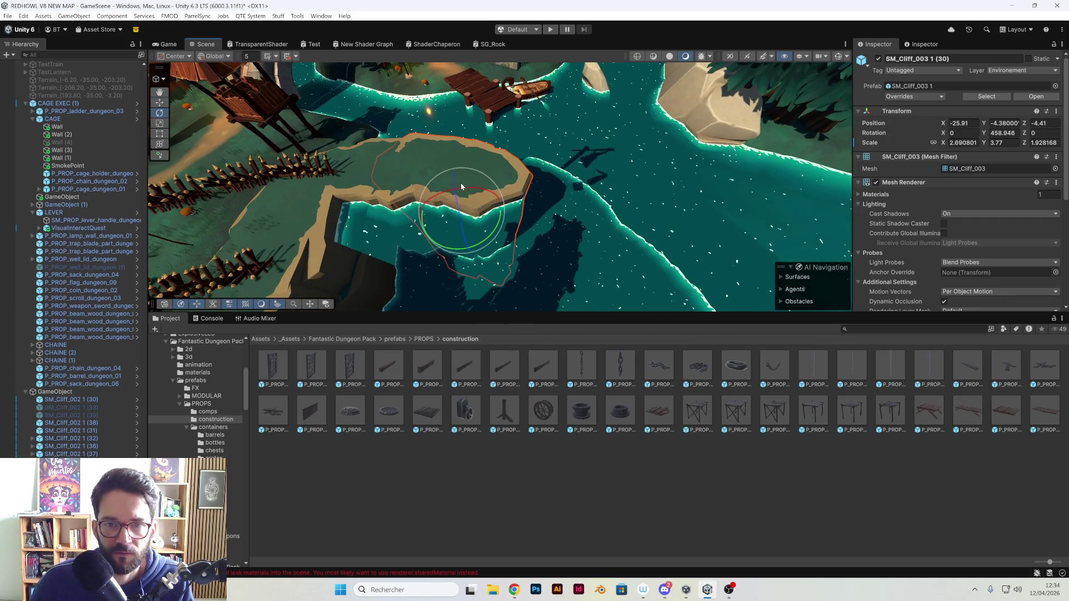
drag(456, 250, 482, 248)
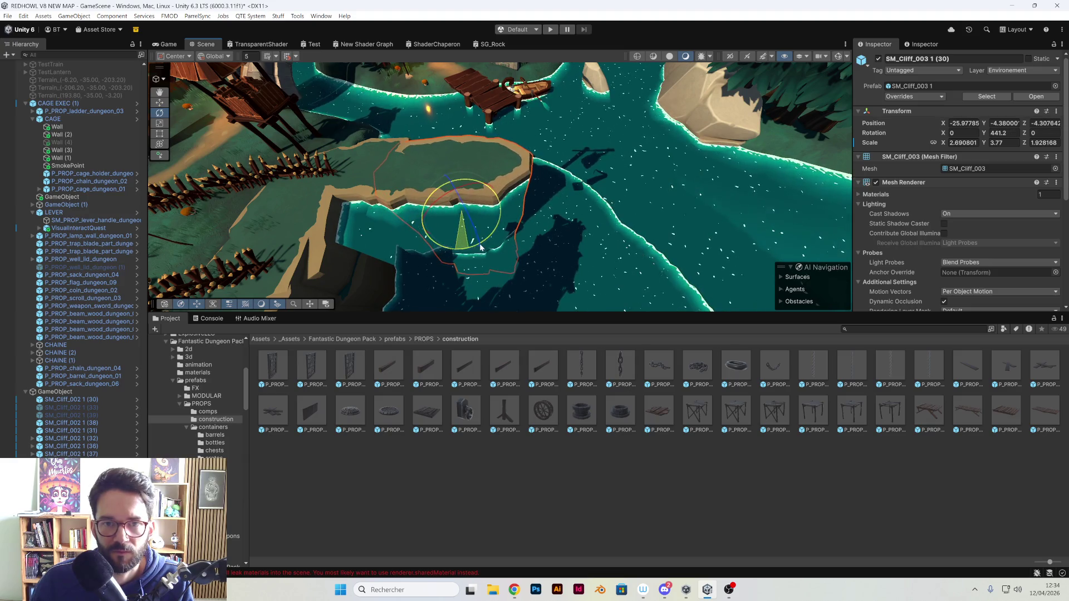
key(w)
mouse_move(459, 201)
mouse_down()
mouse_move(465, 228)
mouse_move(455, 225)
mouse_move(469, 210)
mouse_move(467, 181)
mouse_move(455, 175)
mouse_move(483, 178)
mouse_up()
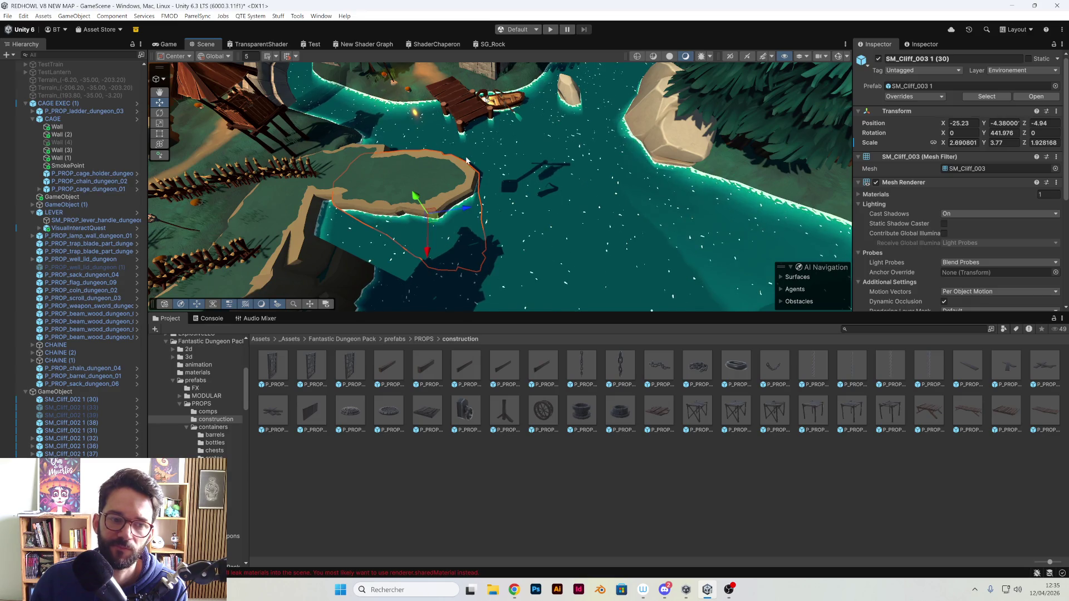
- Rotate the cliff further to 461.229 degrees, settling it at -25.17, -4.38, -5.7
mouse_move(458, 156)
mouse_down()
mouse_move(523, 230)
mouse_move(577, 194)
mouse_up()
mouse_move(517, 174)
mouse_down()
mouse_move(443, 184)
mouse_move(509, 186)
mouse_move(441, 159)
mouse_move(435, 139)
mouse_move(460, 162)
mouse_up()
key(e)
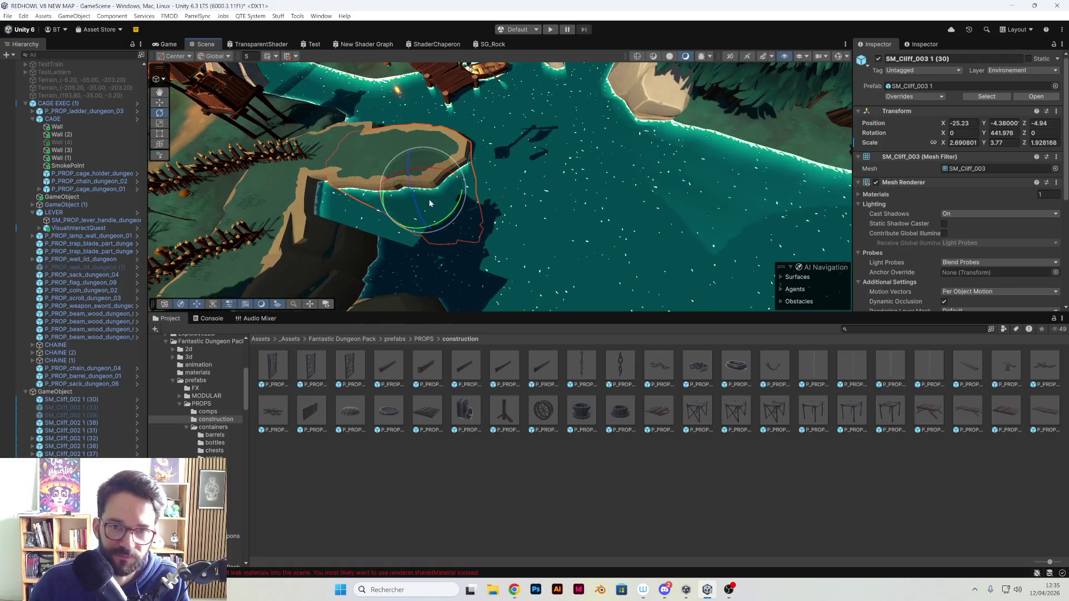
mouse_move(433, 228)
mouse_down()
mouse_move(413, 228)
mouse_move(419, 194)
mouse_up()
key(f)
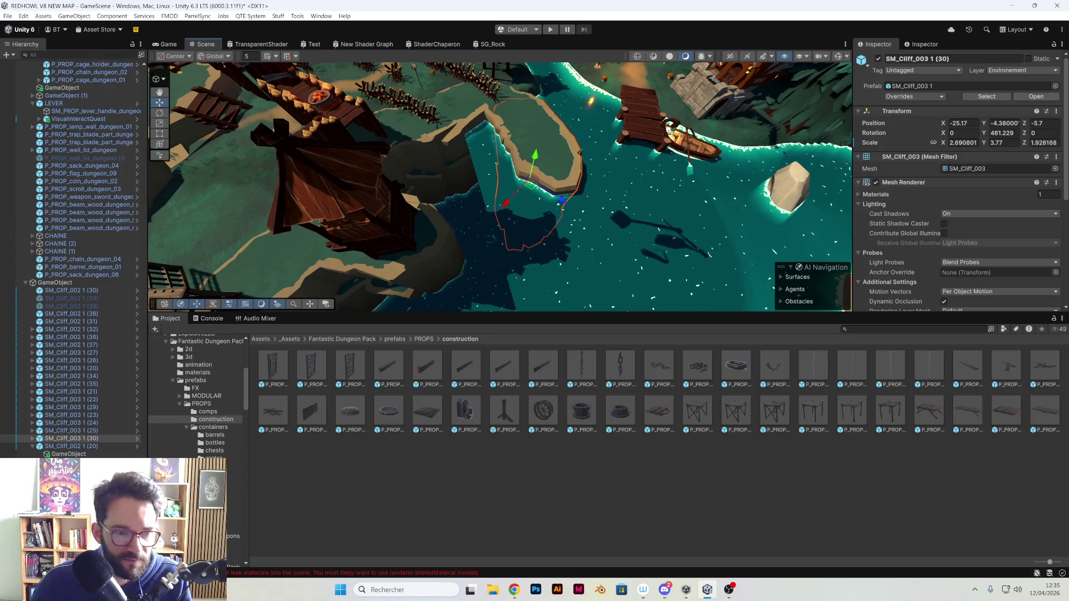
scroll(398, 282, down, 10)
mouse_move(399, 282)
mouse_down()
mouse_move(359, 131)
mouse_move(378, 188)
mouse_move(584, 208)
mouse_up()
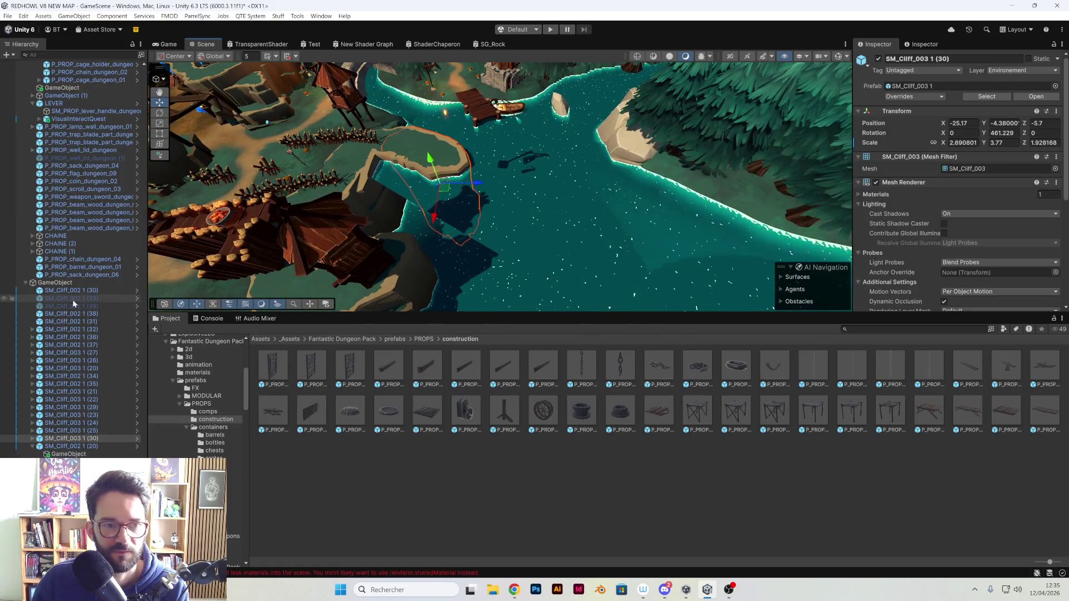
- Select and frame the SM_Cliff_001 1 (7) cliff in the Scene view
scroll(80, 268, up, 10)
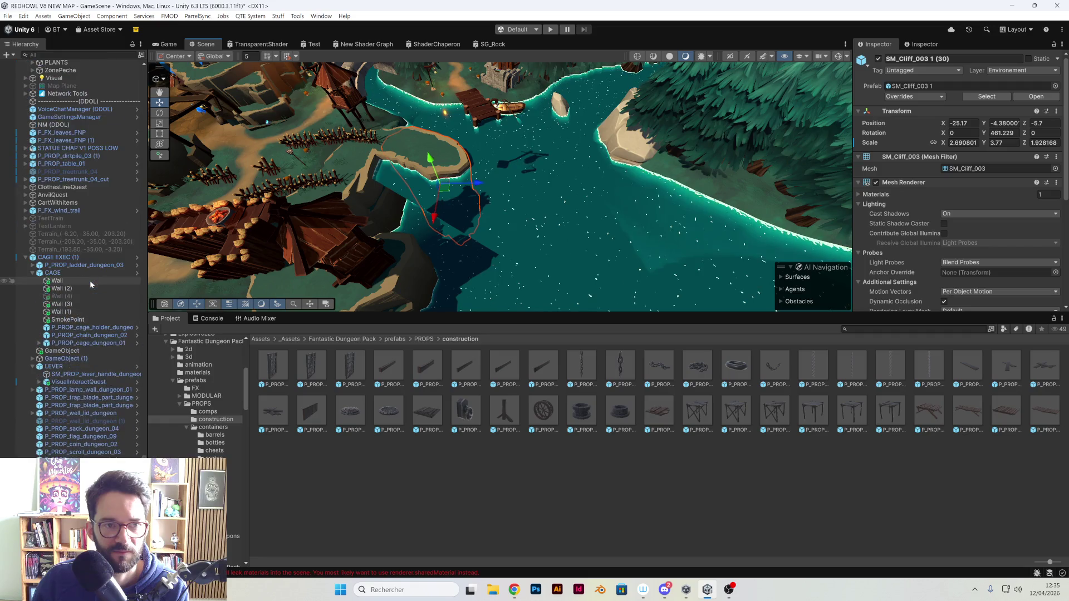
scroll(95, 279, down, 6)
mouse_move(312, 184)
mouse_down()
mouse_move(342, 106)
mouse_move(504, 276)
mouse_move(473, 184)
mouse_up()
click(477, 181)
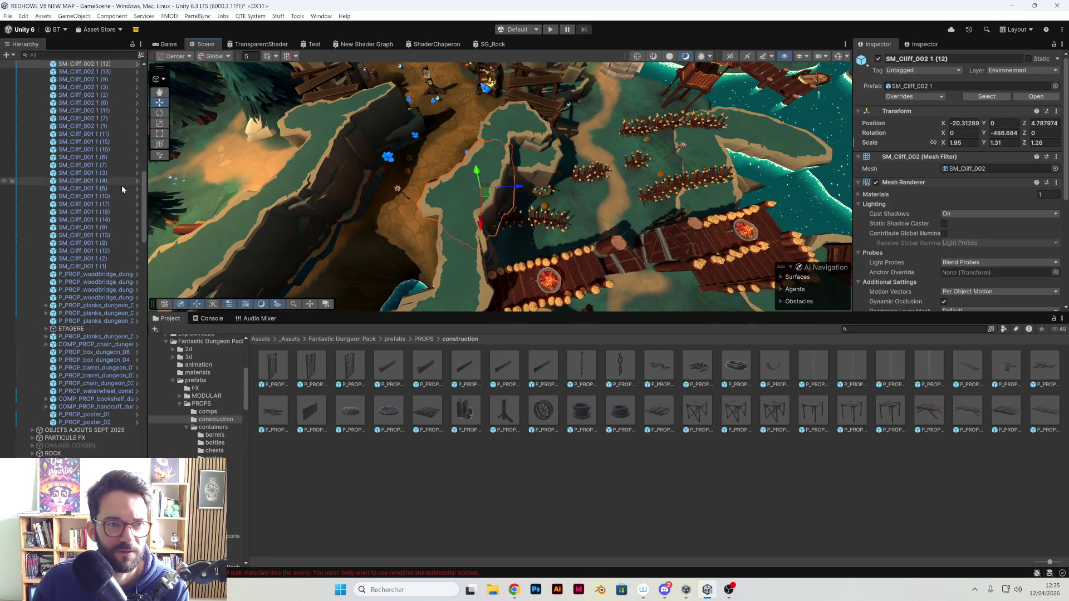
click(90, 166)
key(f)
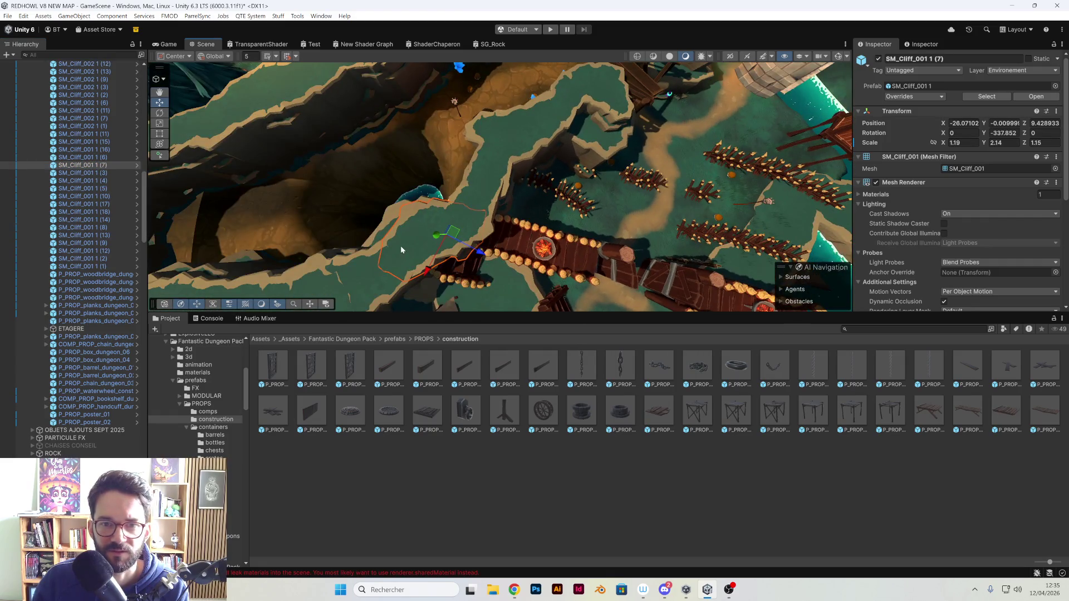
mouse_move(390, 245)
mouse_down()
mouse_move(444, 245)
mouse_move(370, 218)
mouse_move(615, 158)
mouse_move(422, 215)
mouse_up()
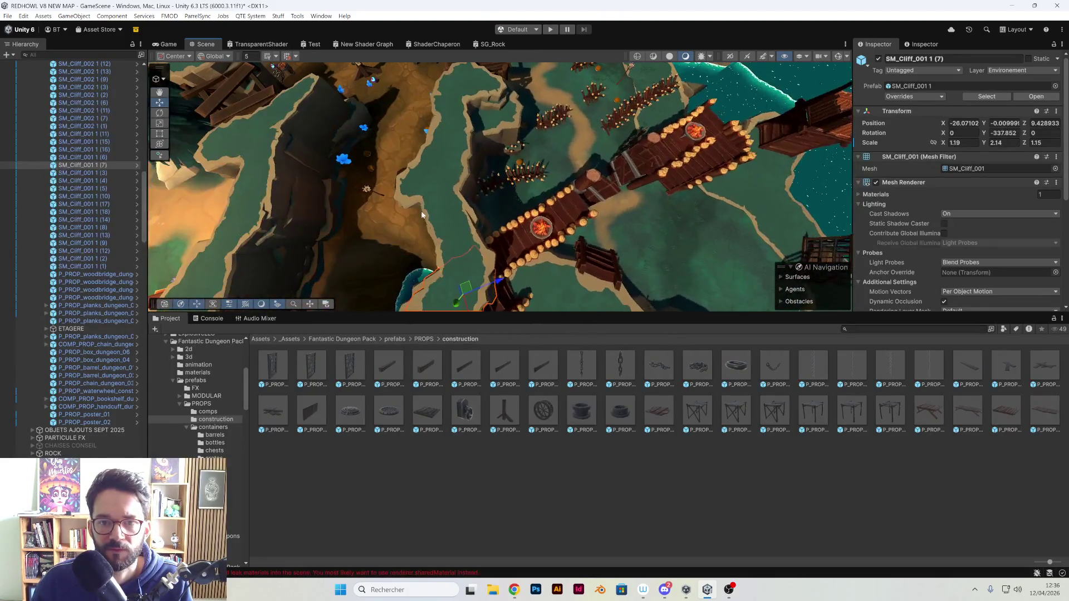
- Duplicate it as SM_Cliff_001 1 (19) and move the copy to -35.72, -0.01, -7.77
key(ctrl+d)
mouse_move(496, 235)
mouse_down()
mouse_move(468, 253)
mouse_move(765, 178)
mouse_move(624, 156)
mouse_move(356, 254)
mouse_move(492, 186)
mouse_up()
double_click(83, 173)
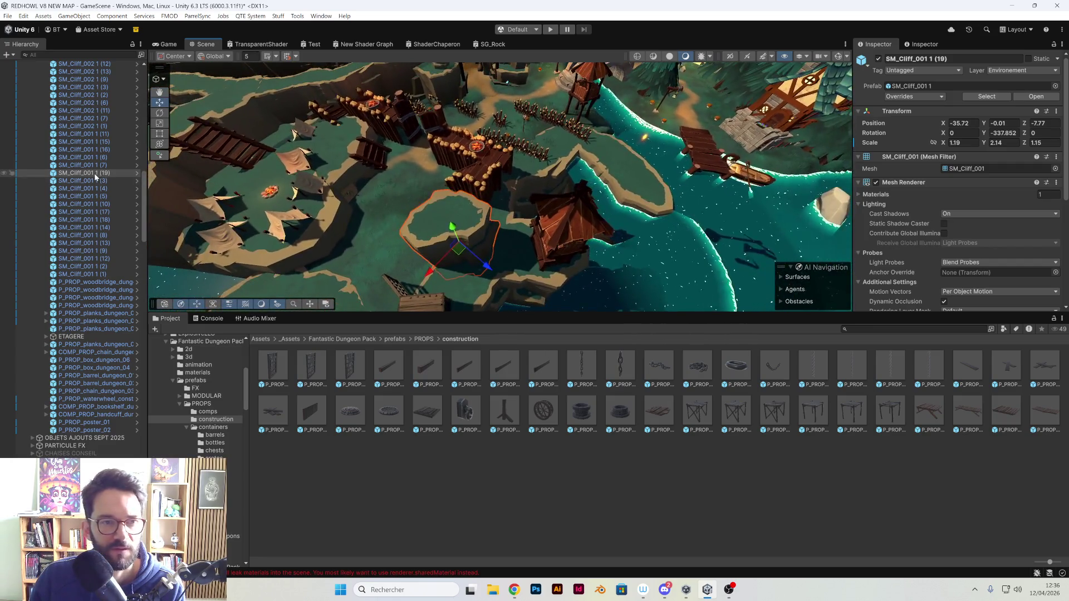
scroll(73, 256, down, 10)
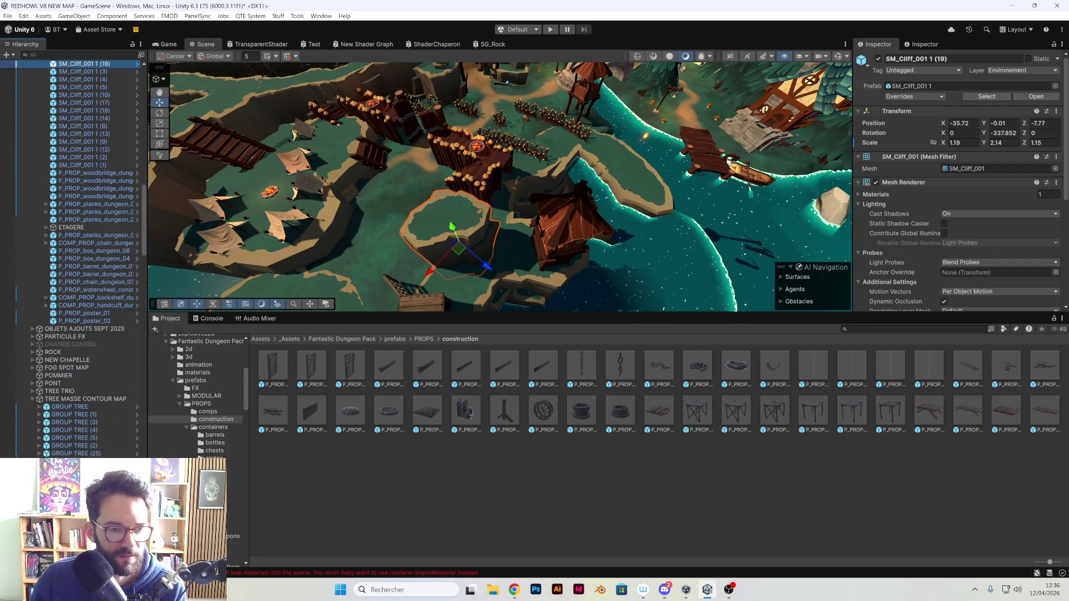
scroll(72, 257, down, 10)
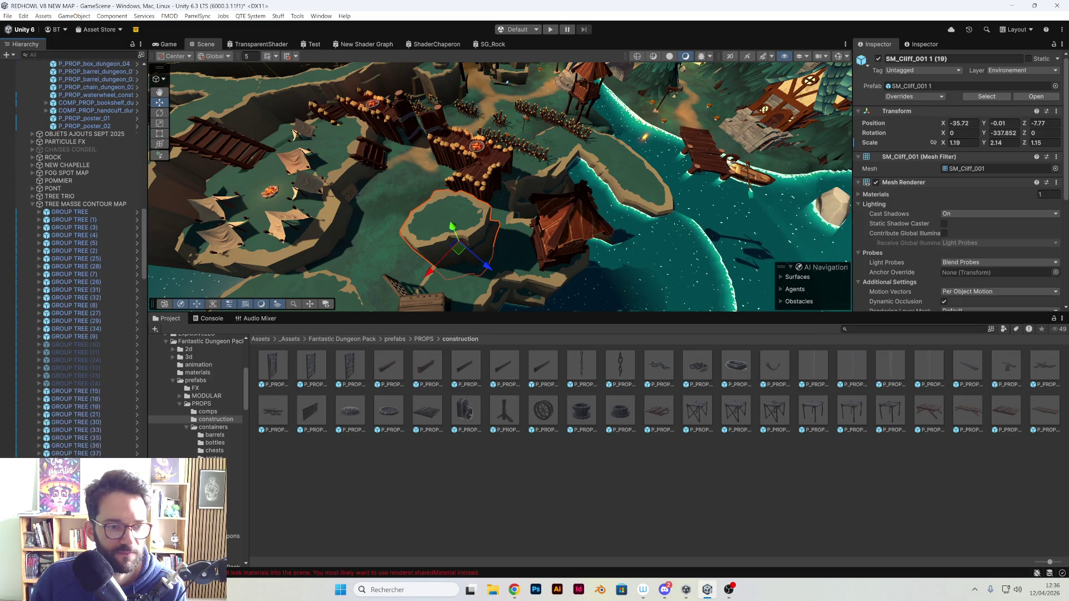
scroll(72, 256, down, 3)
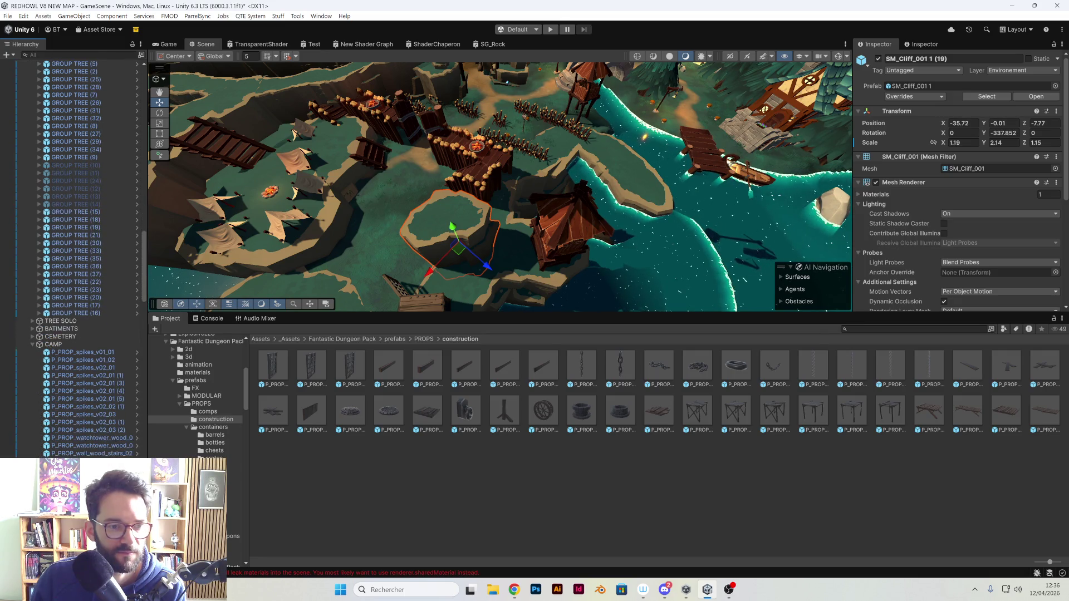
scroll(73, 257, down, 10)
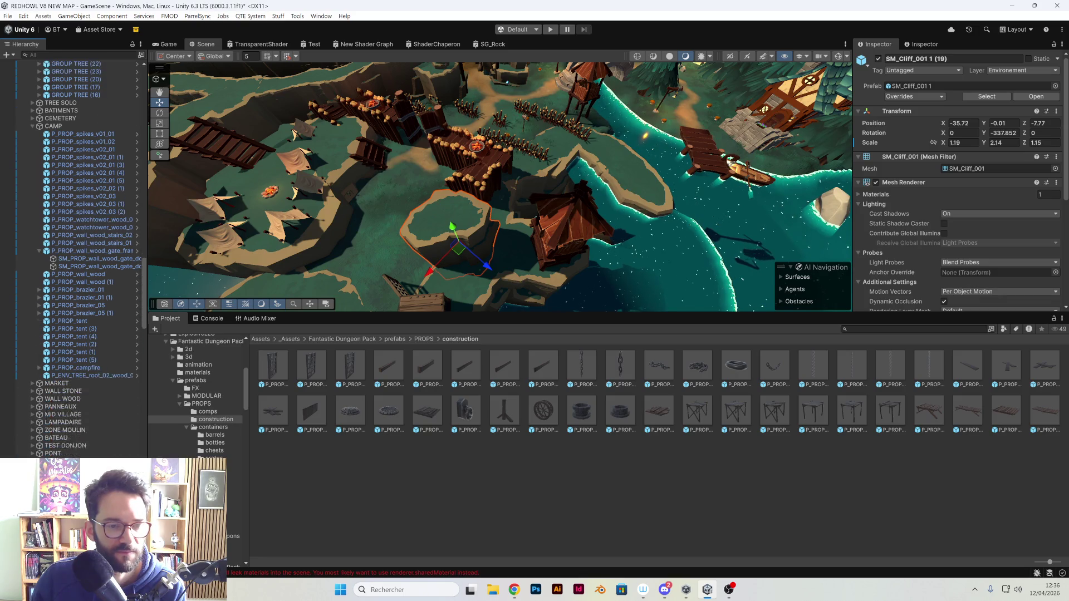
scroll(73, 257, down, 9)
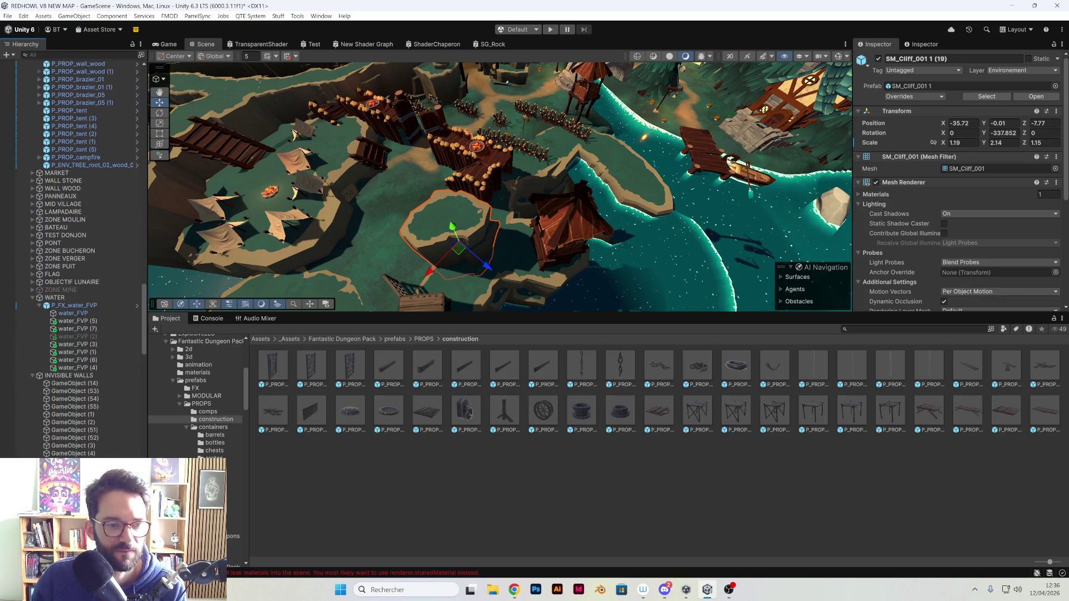
scroll(73, 257, down, 10)
scroll(72, 256, down, 2)
scroll(72, 257, down, 1)
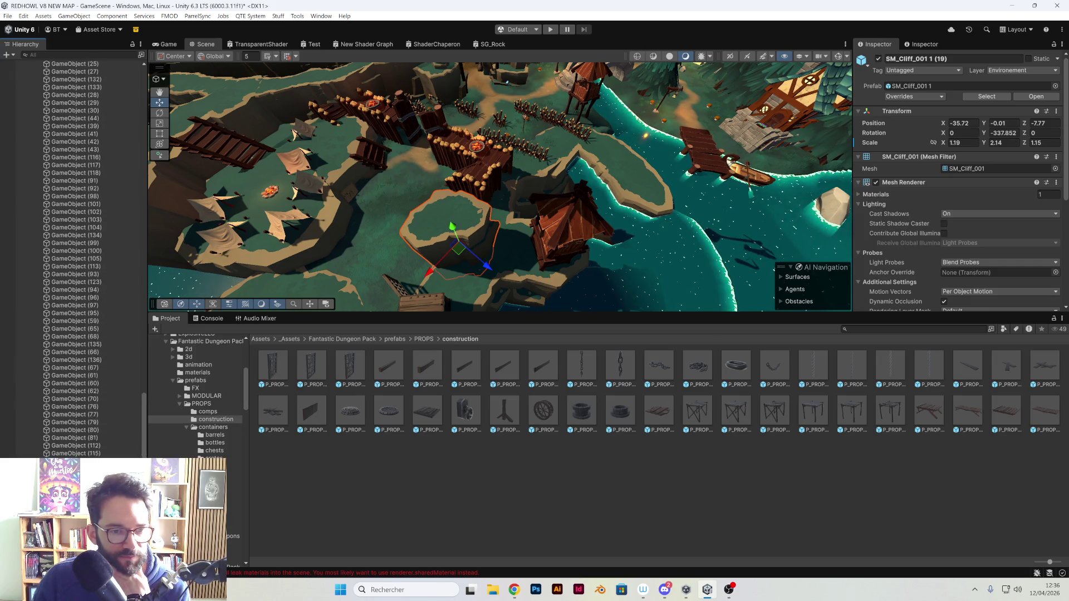
scroll(72, 256, down, 9)
- Set island cliff SM_Cliff_001 1 (19) to Scale Y 3.77 and lower it into the water
scroll(72, 256, down, 9)
scroll(73, 256, down, 4)
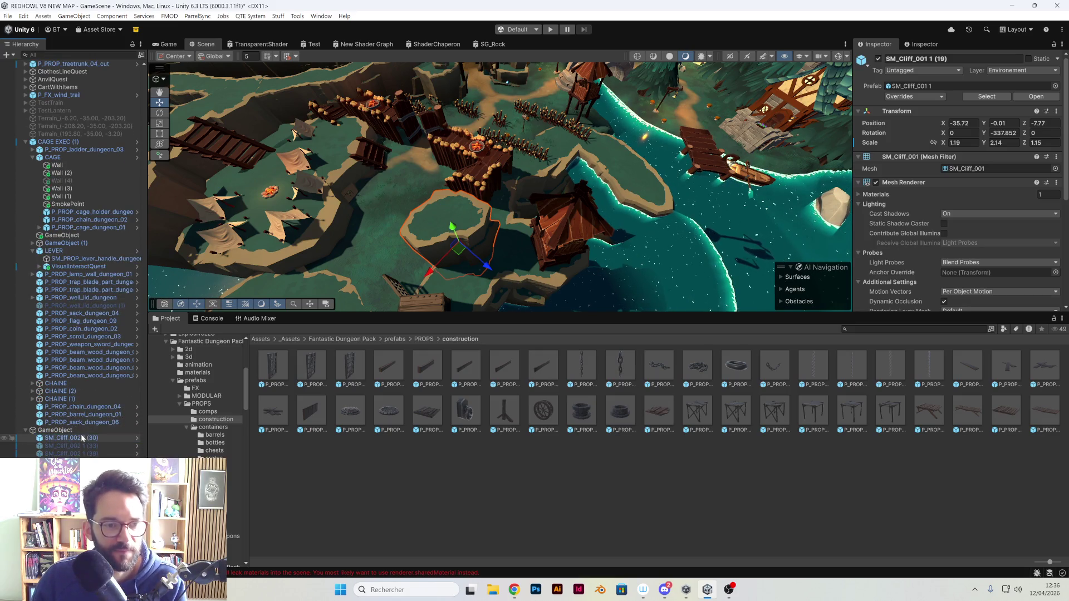
click(82, 438)
key(f)
mouse_move(433, 246)
mouse_down()
mouse_move(585, 203)
mouse_move(292, 208)
mouse_up()
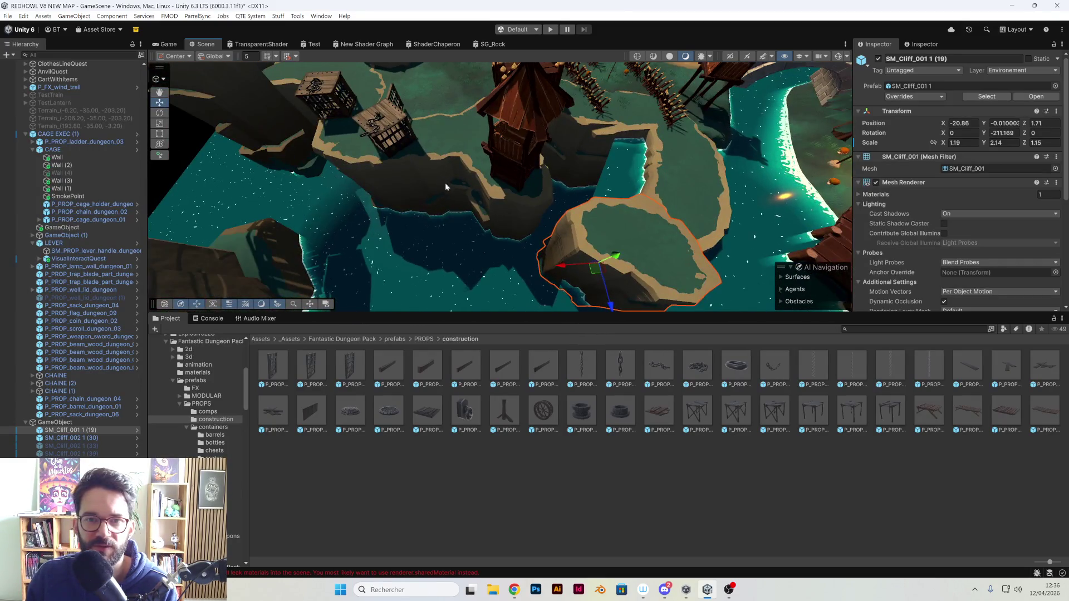
drag(449, 190, 606, 186)
drag(536, 193, 469, 143)
click(531, 193)
click(542, 188)
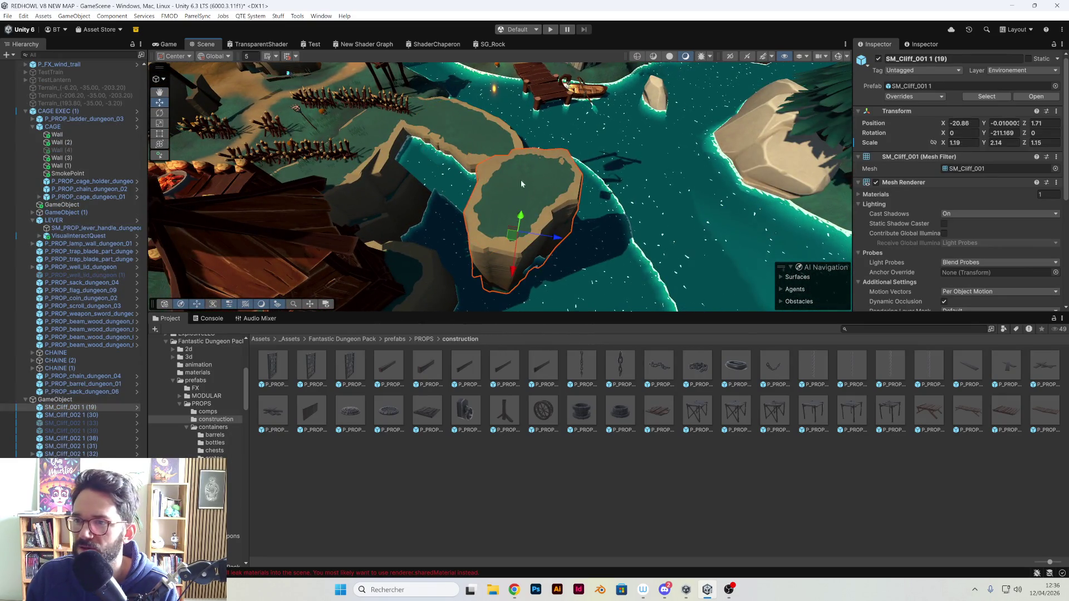
text(3.77)
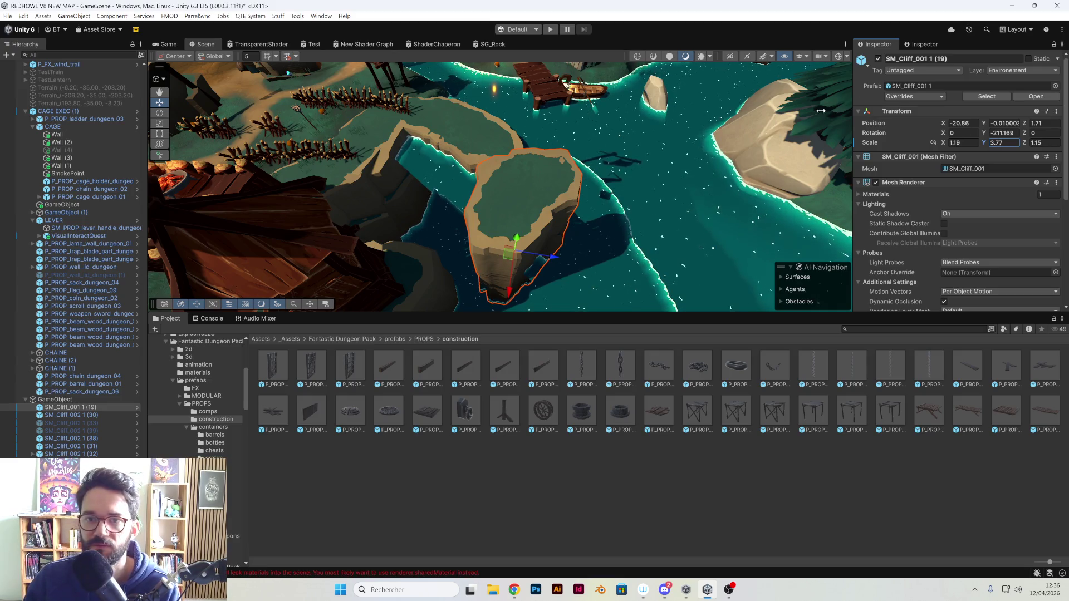
drag(522, 238, 515, 254)
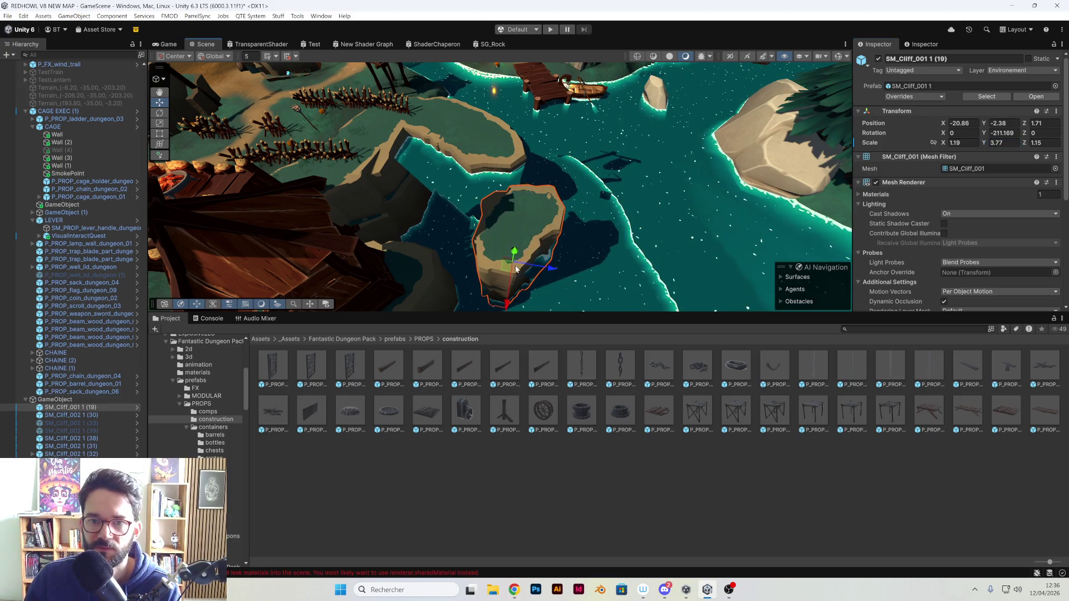
- Copy Position Y -4.38 from SM_Cliff_003 1 (30) onto the island cliff, then nudge it along the shore
click(508, 156)
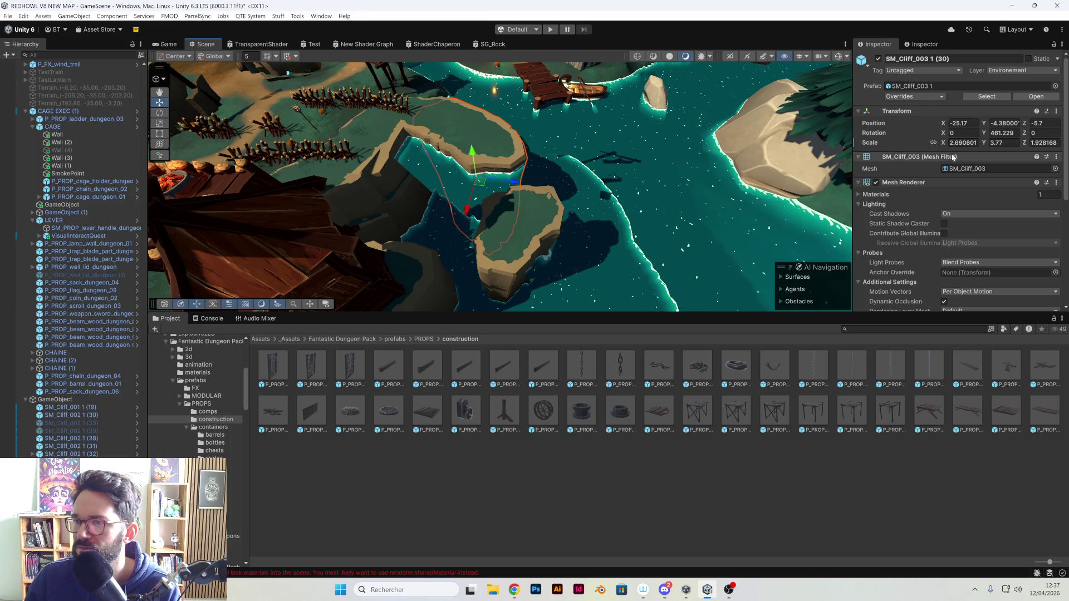
click(1022, 141)
click(546, 227)
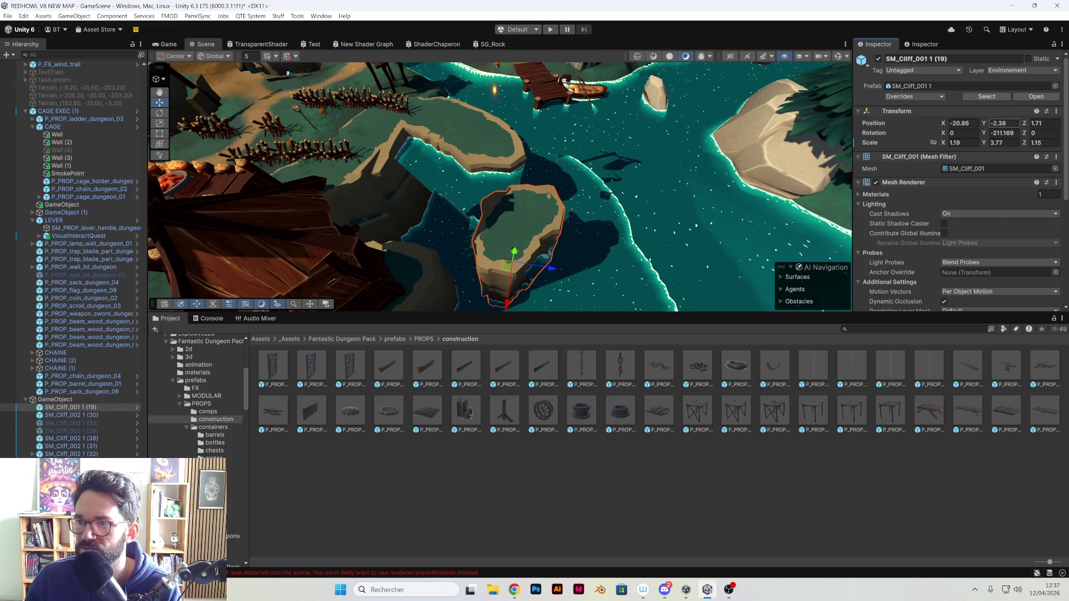
click(1021, 152)
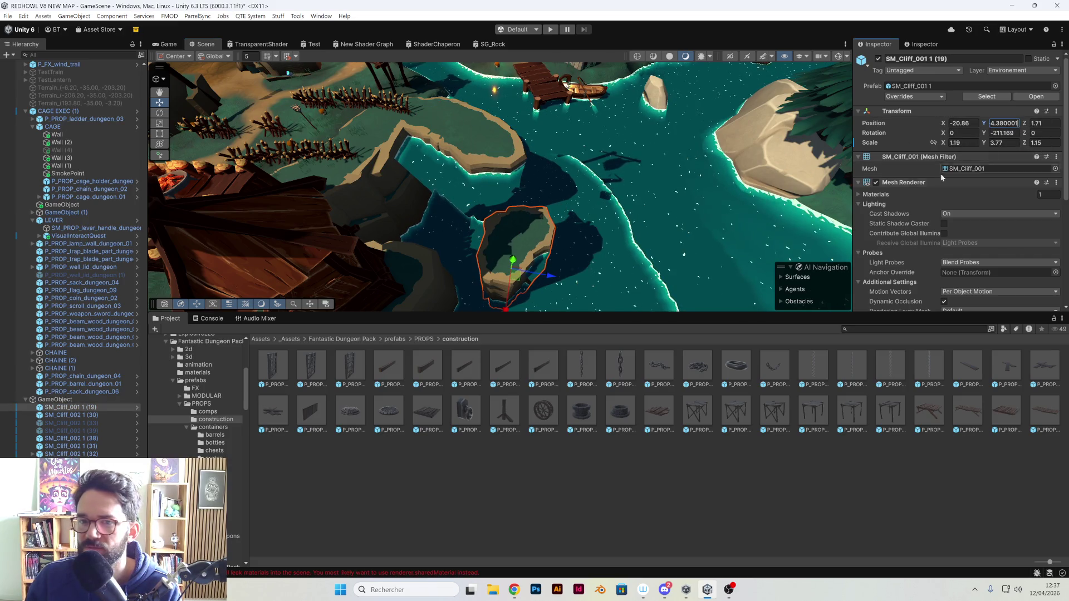
mouse_move(520, 279)
mouse_down()
mouse_move(511, 223)
mouse_move(613, 174)
mouse_move(532, 187)
mouse_move(469, 177)
mouse_up()
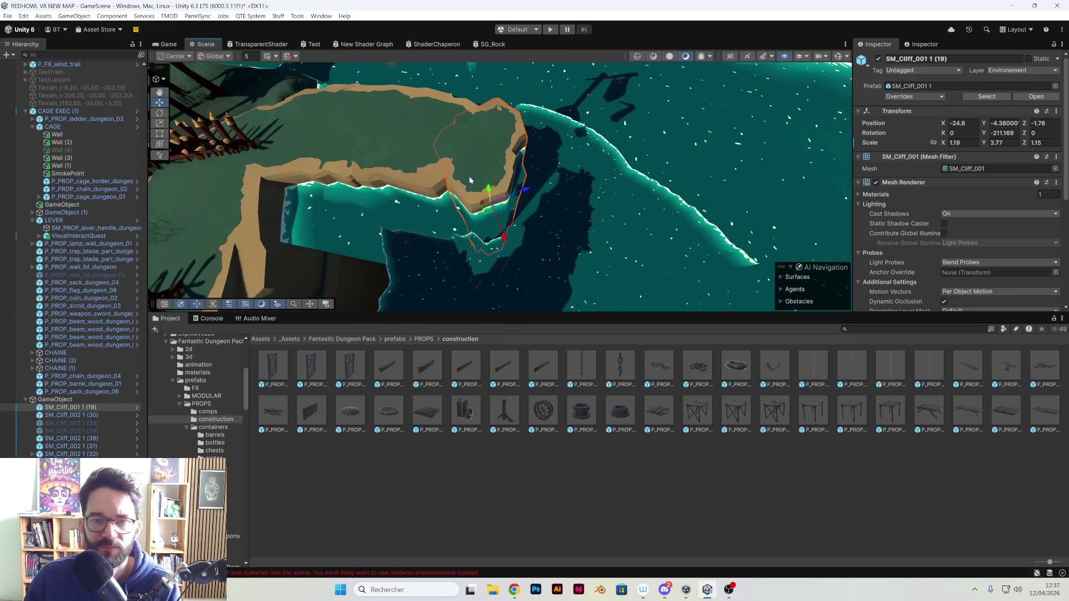
- Rotate the rock cliff around Y and widen it to Scale X 2.24, Z 1.6
key(e)
mouse_move(508, 217)
mouse_down()
mouse_move(623, 209)
mouse_move(608, 216)
mouse_up()
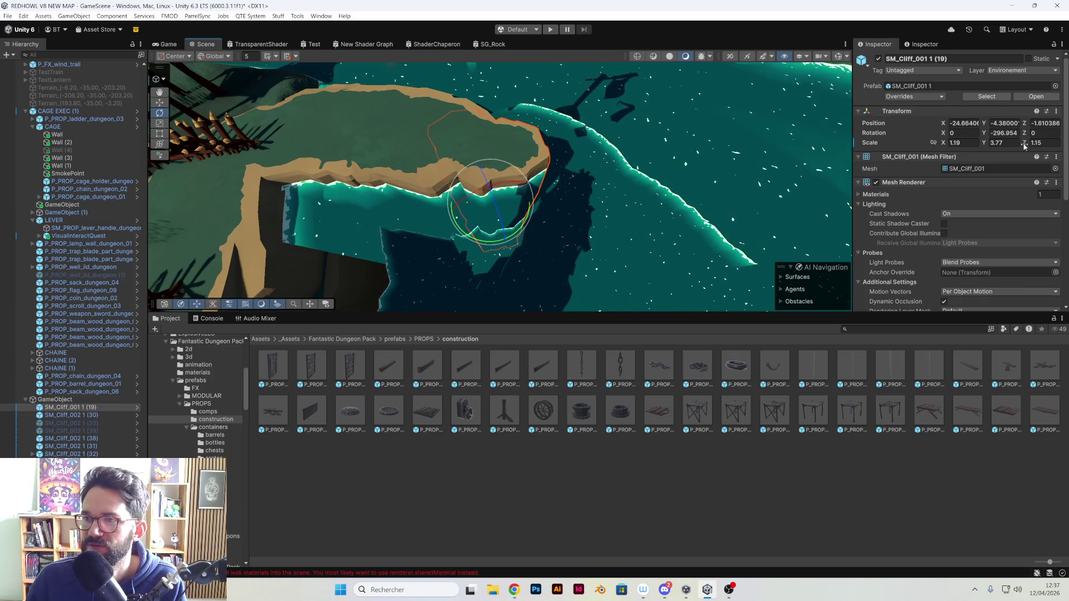
text(1.6)
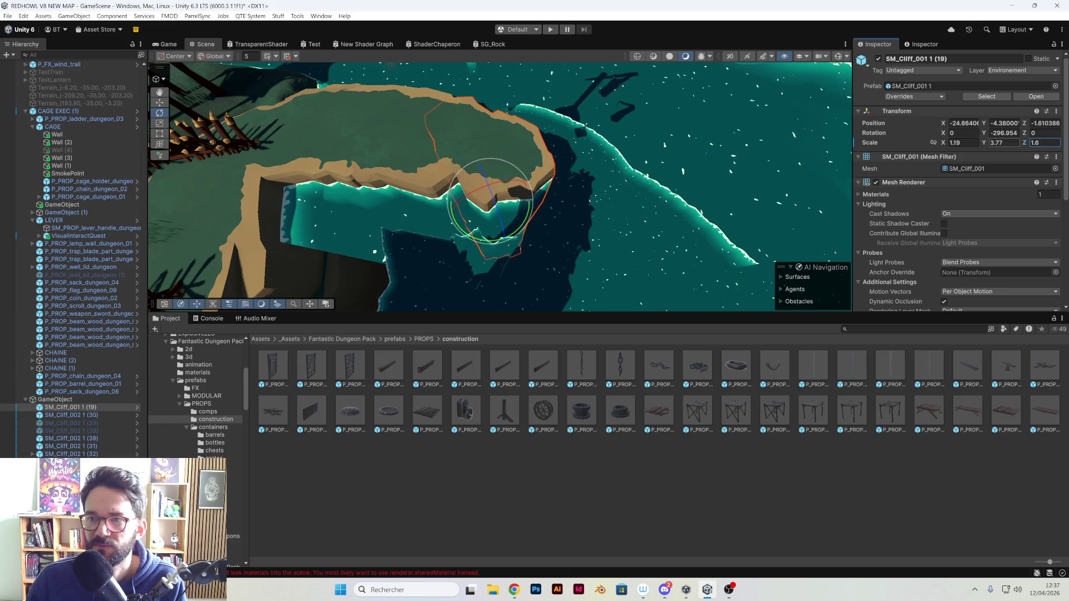
text(1.97)
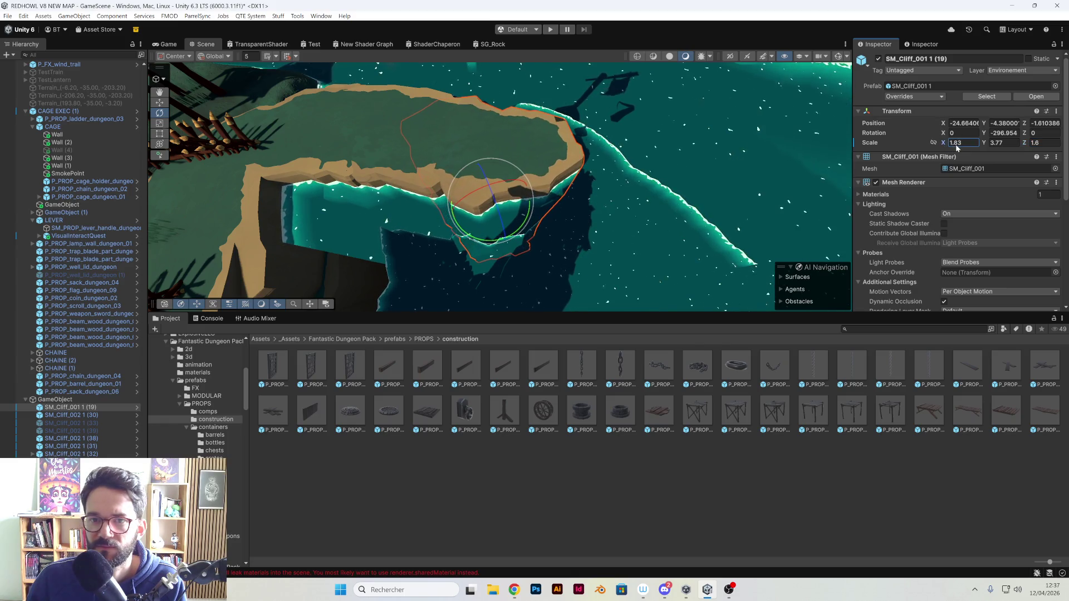
text(2.24)
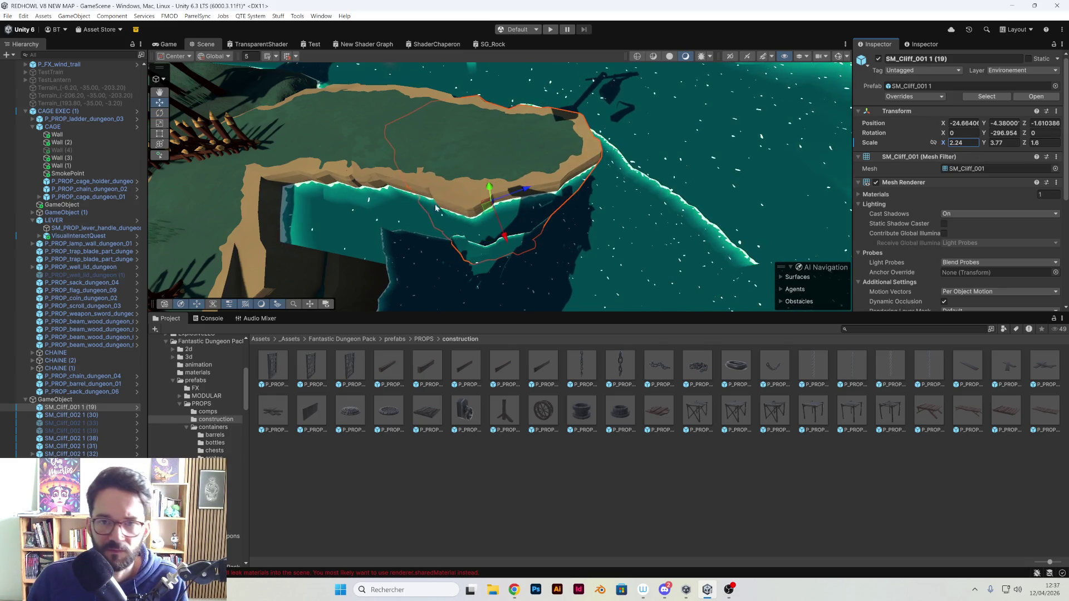
drag(483, 215, 478, 212)
- Place the copy SM_Cliff_001 1 (20) across the river at -24.22, -4.38, 10.46
scroll(493, 202, down, 5)
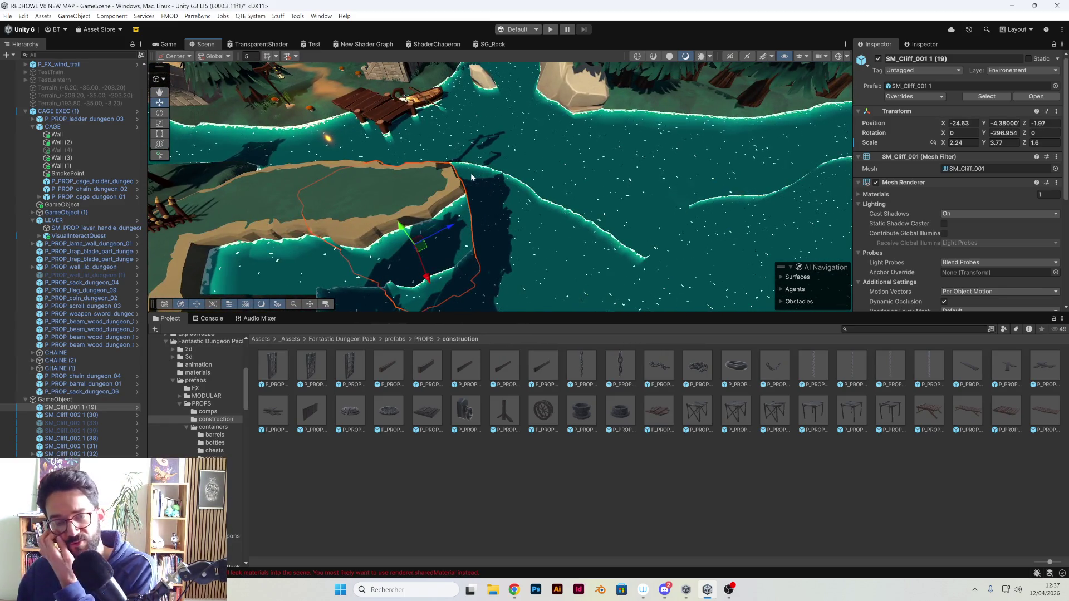
scroll(660, 192, up, 5)
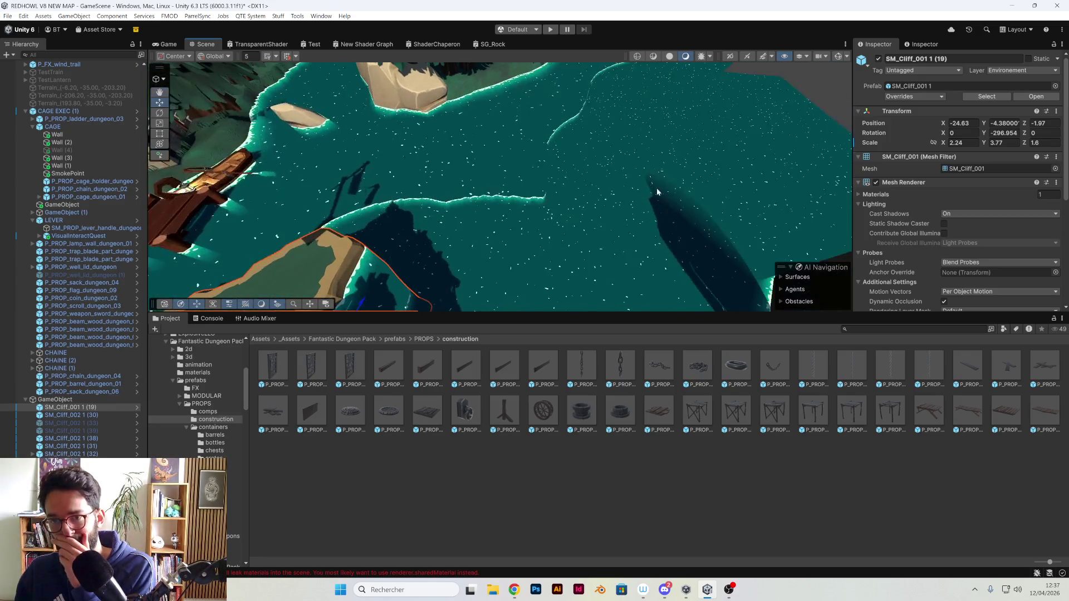
key(f)
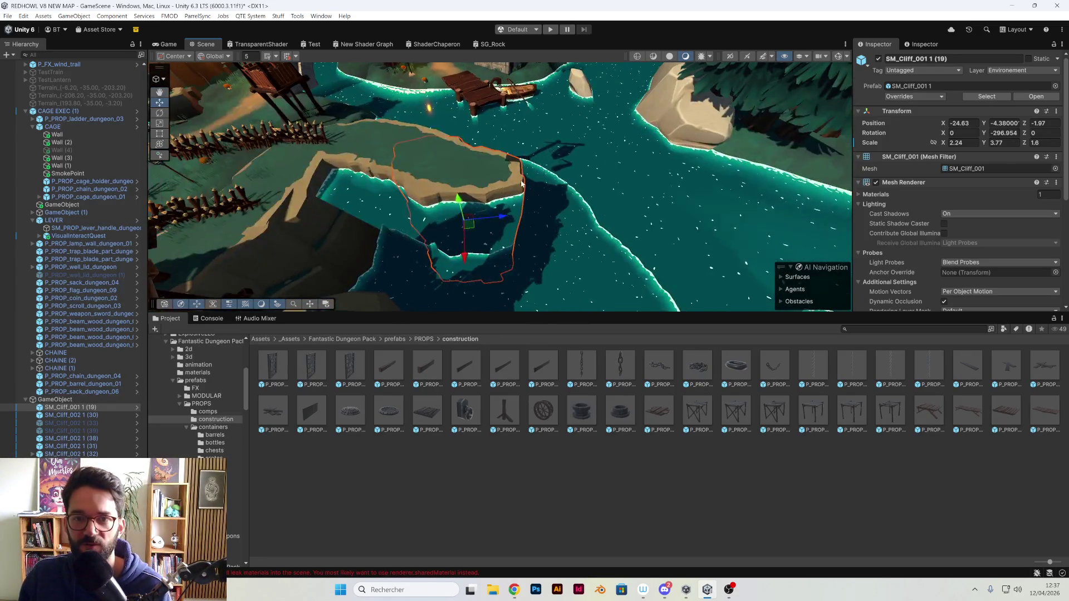
scroll(546, 209, up, 3)
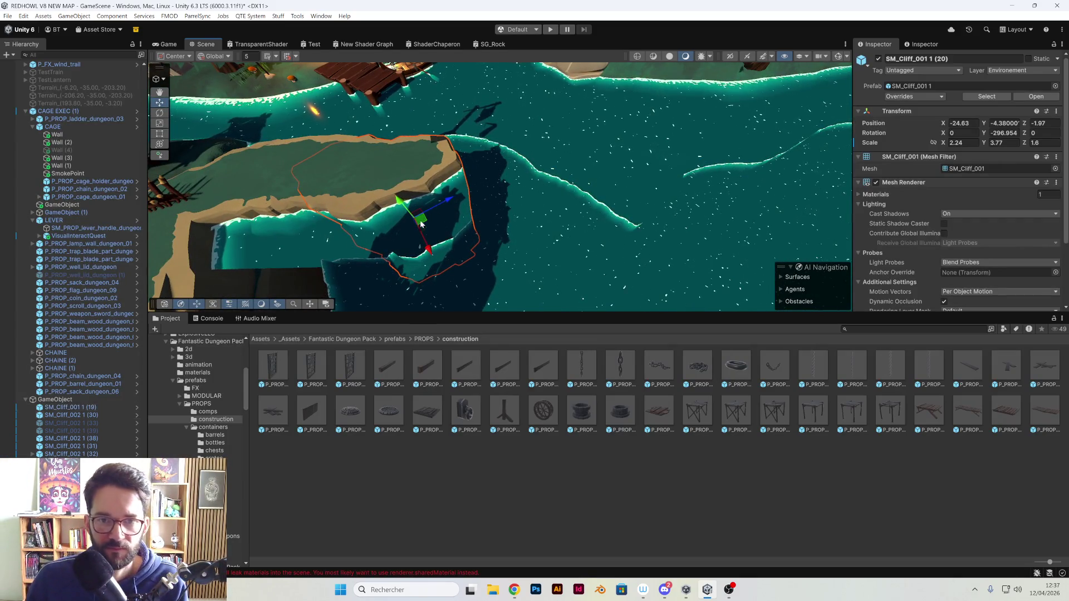
mouse_move(419, 222)
mouse_down()
mouse_move(567, 215)
mouse_move(650, 250)
mouse_move(839, 211)
mouse_move(822, 210)
mouse_up()
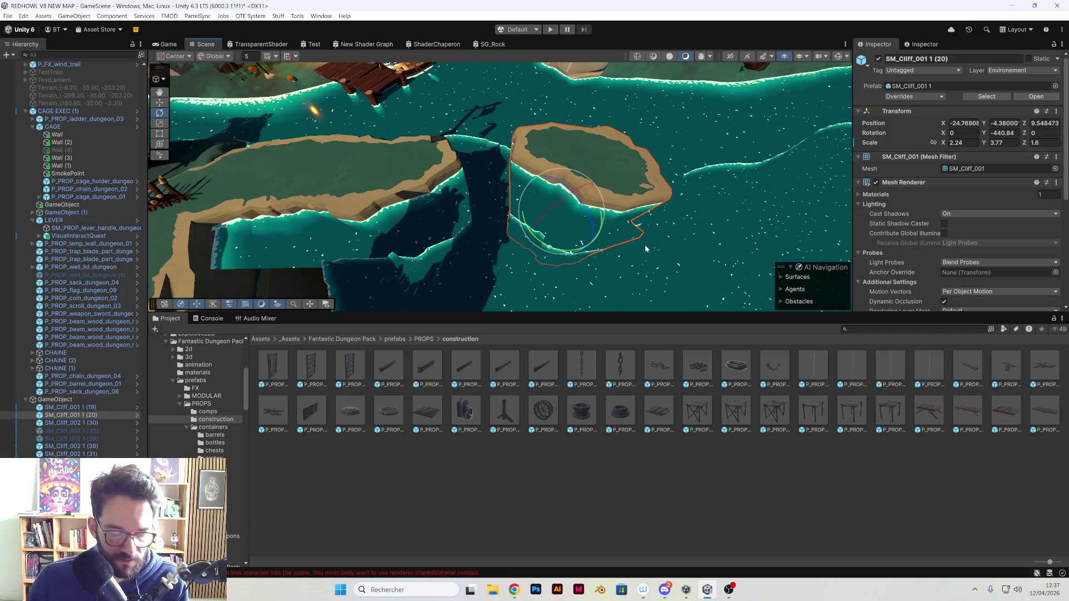
key(w)
mouse_move(566, 222)
mouse_down()
mouse_move(580, 215)
mouse_move(452, 199)
mouse_move(477, 283)
mouse_move(501, 251)
mouse_move(569, 205)
mouse_move(557, 210)
mouse_up()
click(569, 206)
- Stretch water_FVP (5) to X scale 1.312346 and shift it to 6.81, 0, 30.41
drag(466, 210, 487, 235)
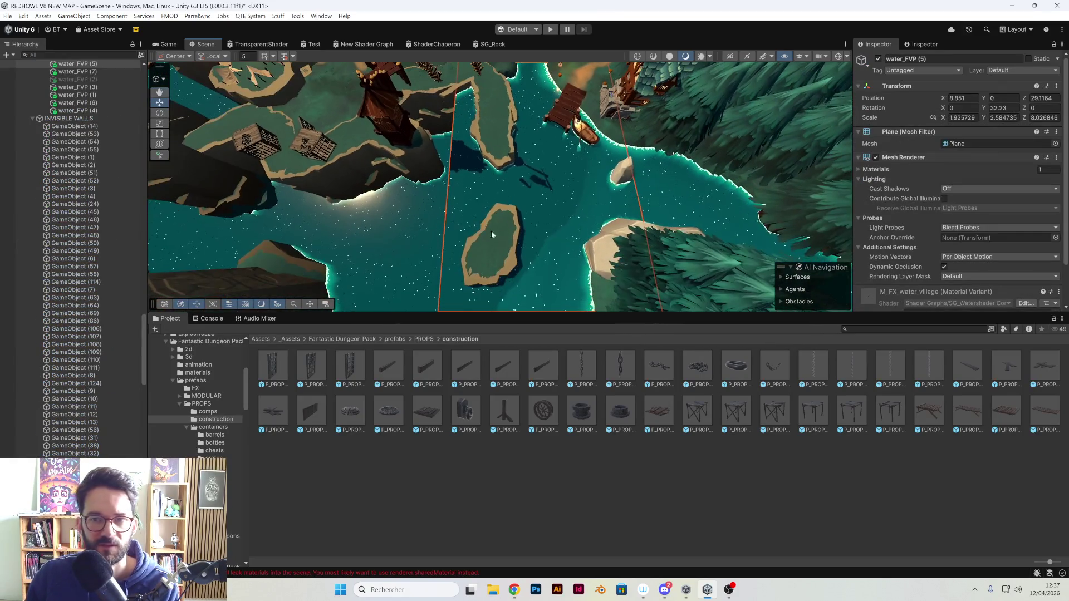
mouse_move(623, 196)
mouse_down()
mouse_move(527, 224)
mouse_move(511, 195)
mouse_move(188, 140)
mouse_up()
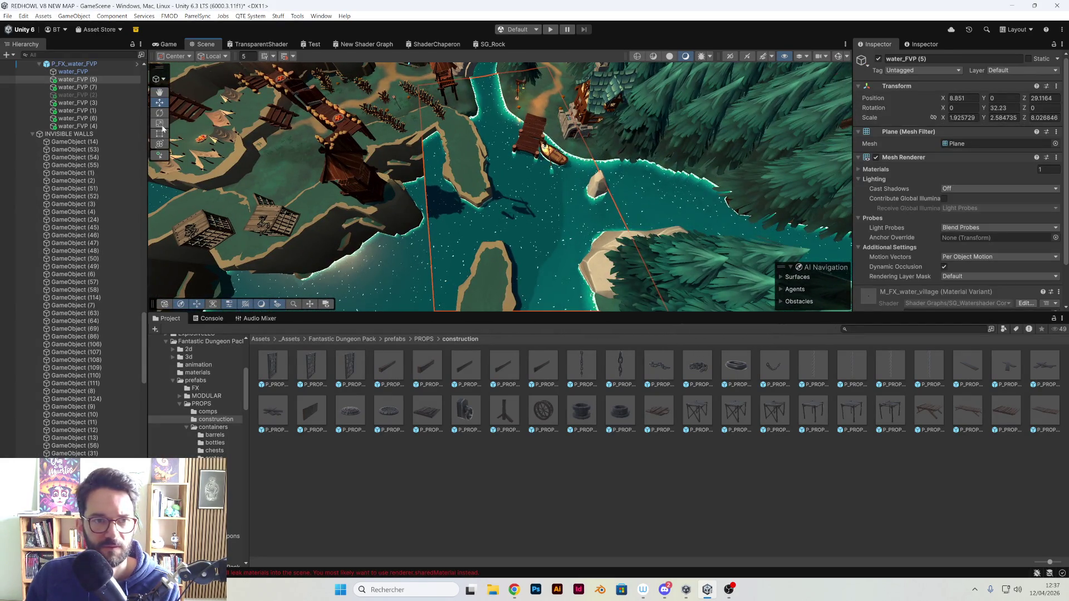
mouse_move(430, 249)
mouse_down()
mouse_move(516, 289)
mouse_move(425, 248)
mouse_move(490, 262)
mouse_move(501, 223)
mouse_move(606, 213)
mouse_up()
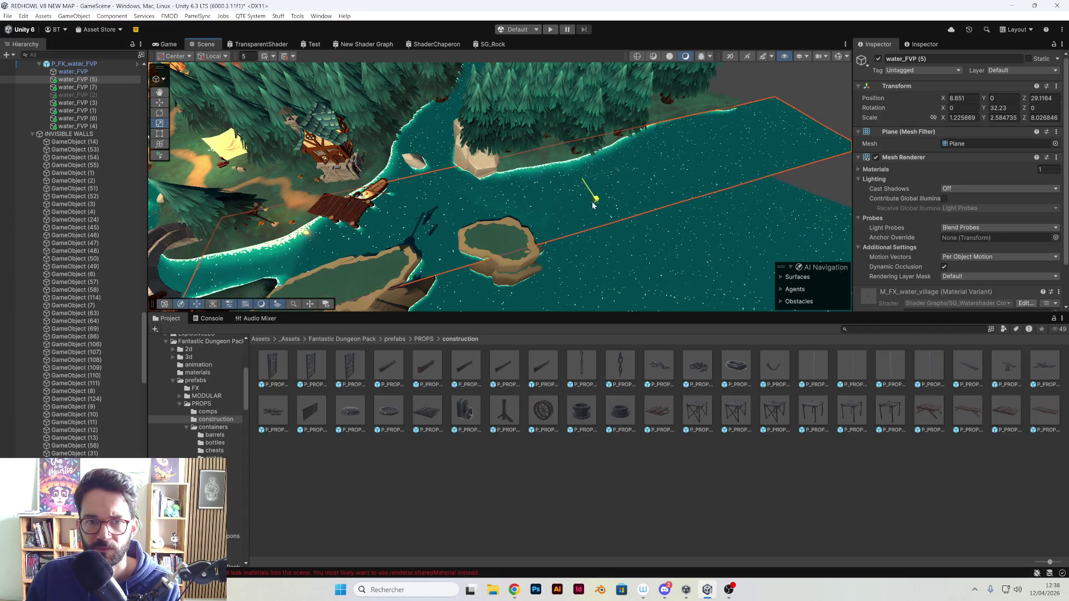
drag(590, 205, 591, 203)
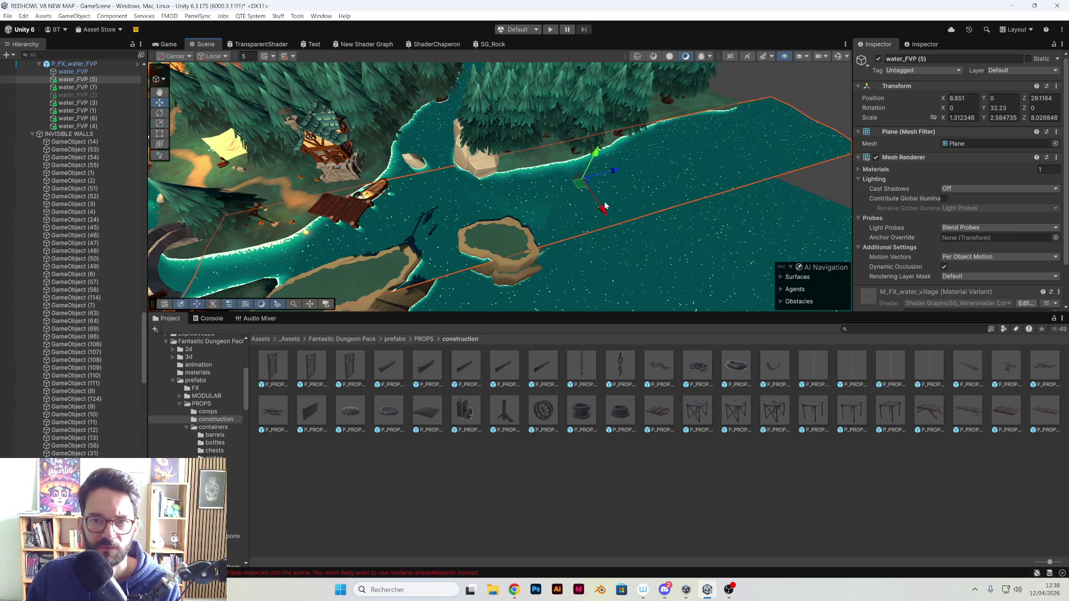
mouse_move(583, 200)
mouse_down()
mouse_move(590, 243)
mouse_move(524, 310)
mouse_move(469, 241)
mouse_move(572, 209)
mouse_move(622, 290)
mouse_up()
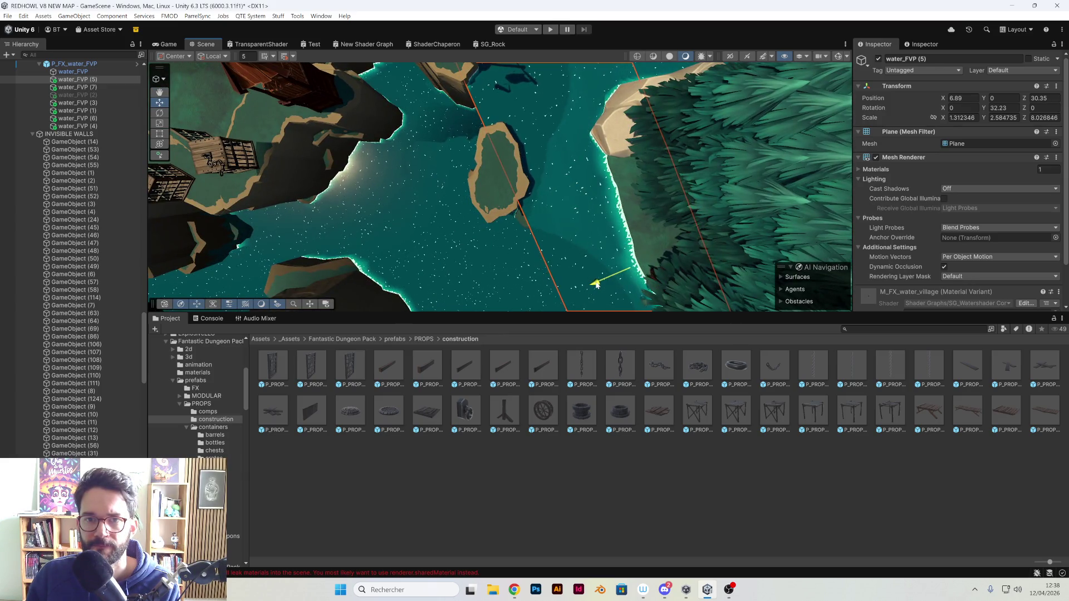
mouse_move(597, 284)
mouse_down()
mouse_move(443, 192)
mouse_move(450, 150)
mouse_up()
mouse_move(456, 192)
mouse_down()
mouse_move(434, 145)
mouse_move(451, 189)
mouse_move(611, 145)
mouse_move(535, 204)
mouse_move(545, 146)
mouse_move(477, 136)
mouse_move(529, 157)
mouse_move(716, 191)
mouse_move(557, 186)
mouse_move(527, 146)
mouse_move(503, 139)
mouse_move(763, 233)
mouse_move(627, 187)
mouse_move(813, 43)
mouse_up()
click(594, 114)
click(501, 146)
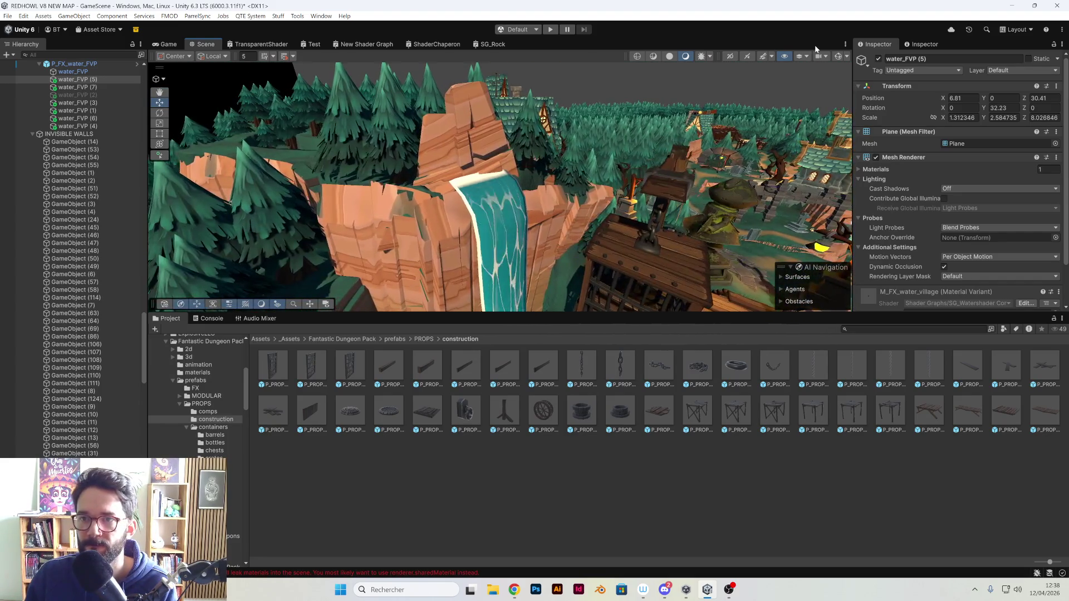
- Zoom in on the waterfall and select its mesh
drag(641, 111, 601, 135)
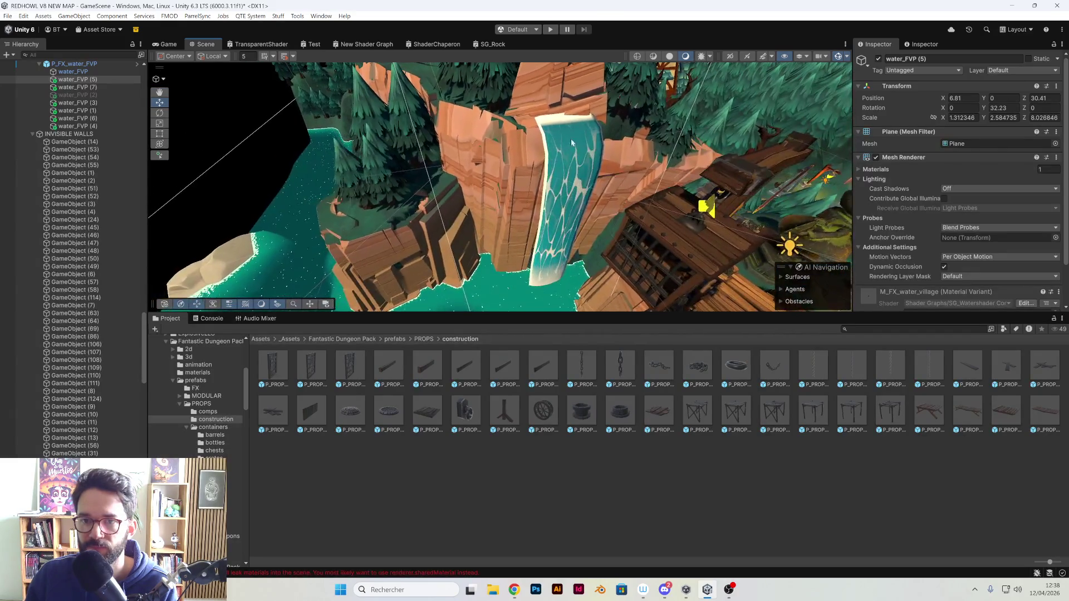
click(600, 136)
scroll(75, 194, up, 5)
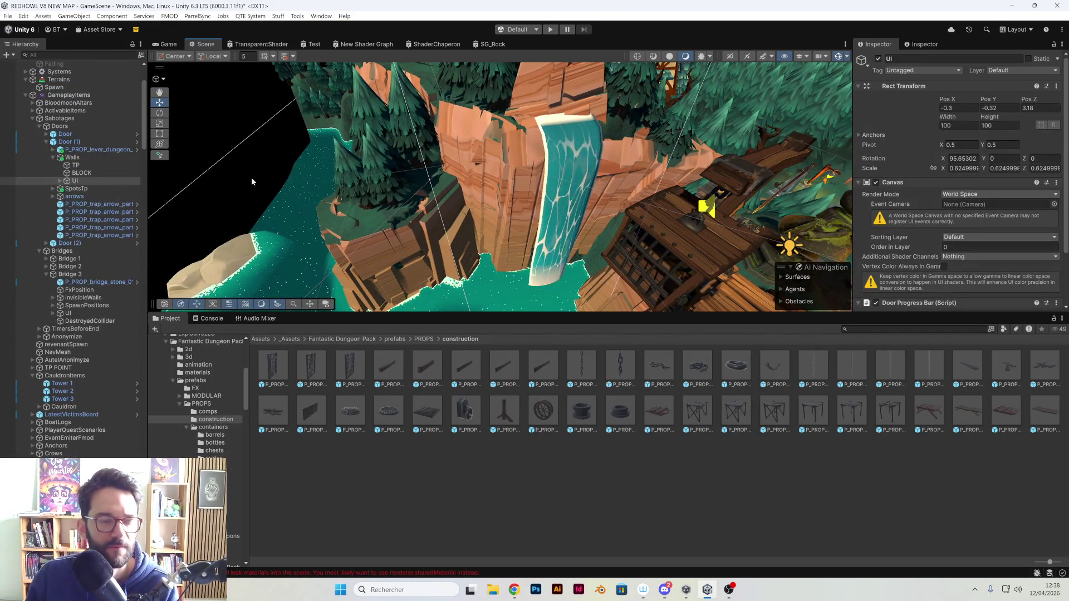
click(544, 246)
mouse_move(544, 246)
mouse_down()
mouse_move(518, 194)
mouse_move(537, 261)
mouse_up()
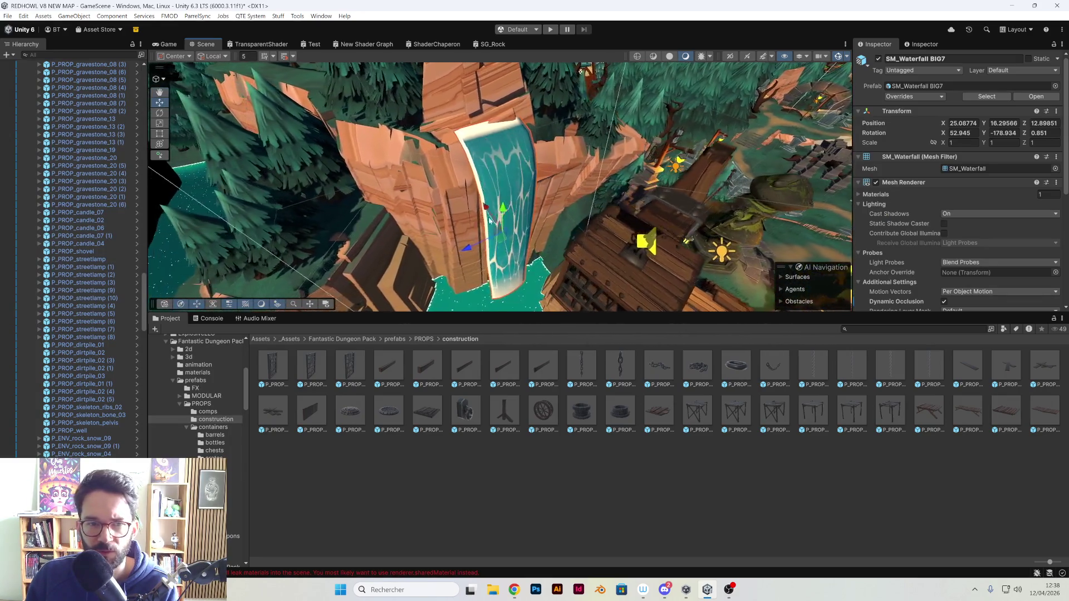
scroll(71, 386, down, 6)
- Inspect each NWS_StylizedWater_VFX_WaterfallSteam Particle System, ending on the top steam effect (1)
click(88, 425)
click(92, 410)
click(93, 401)
click(90, 395)
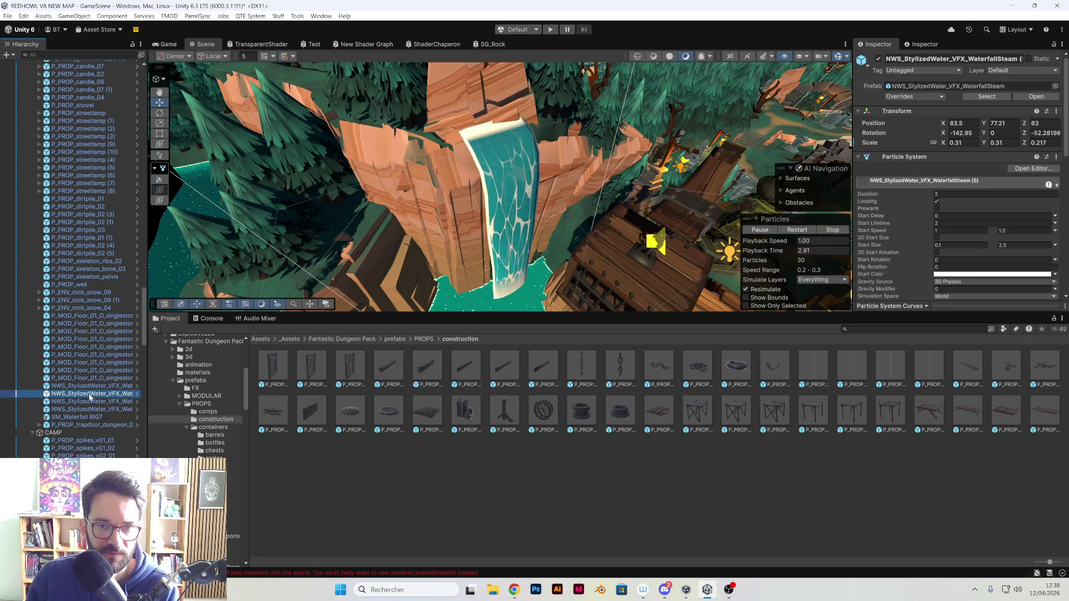
click(87, 387)
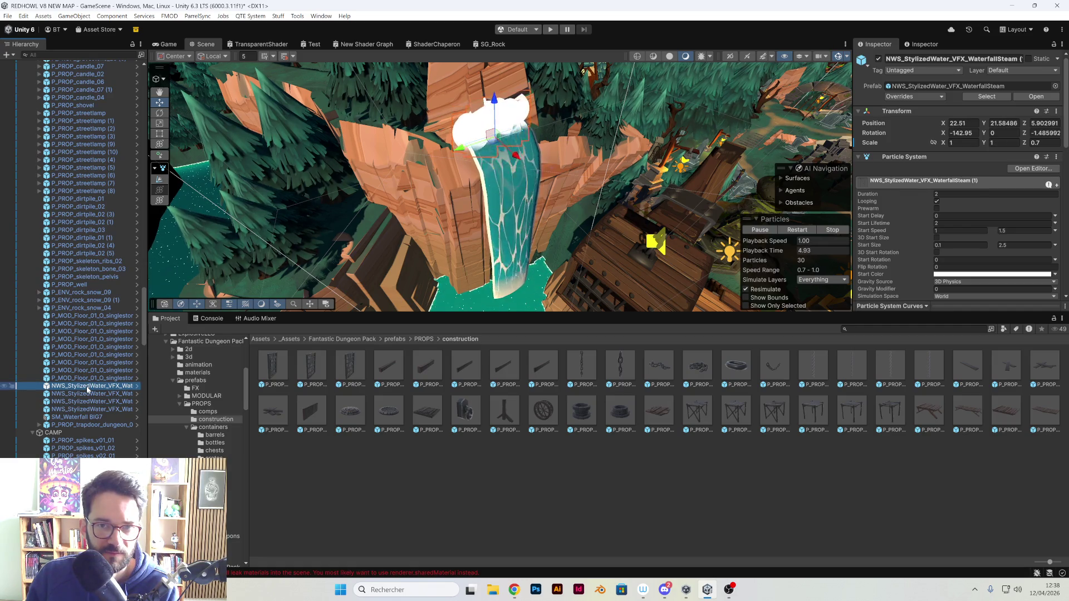
click(92, 394)
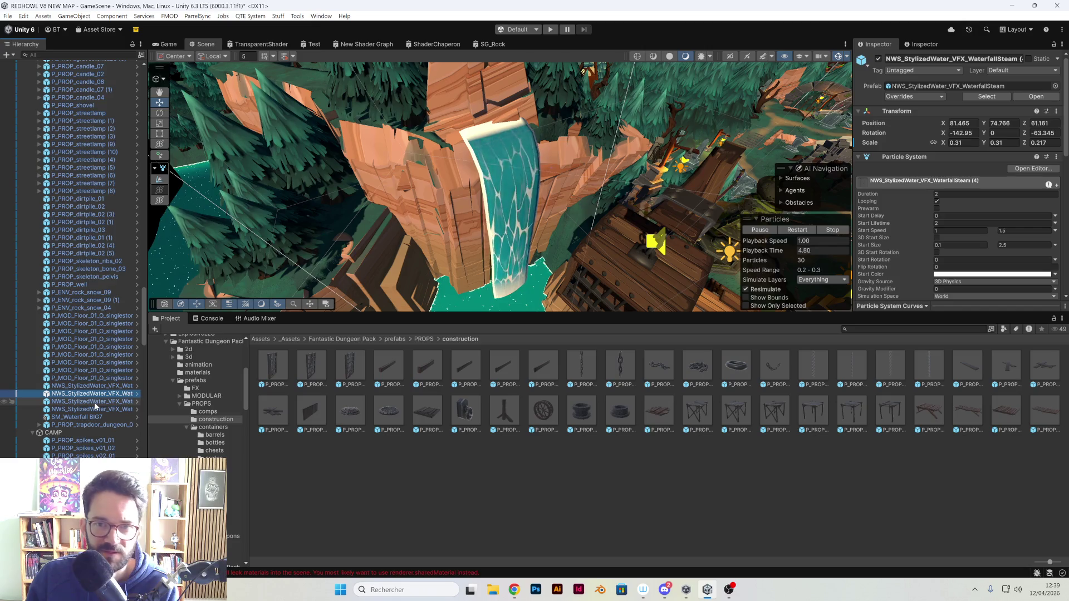
click(94, 403)
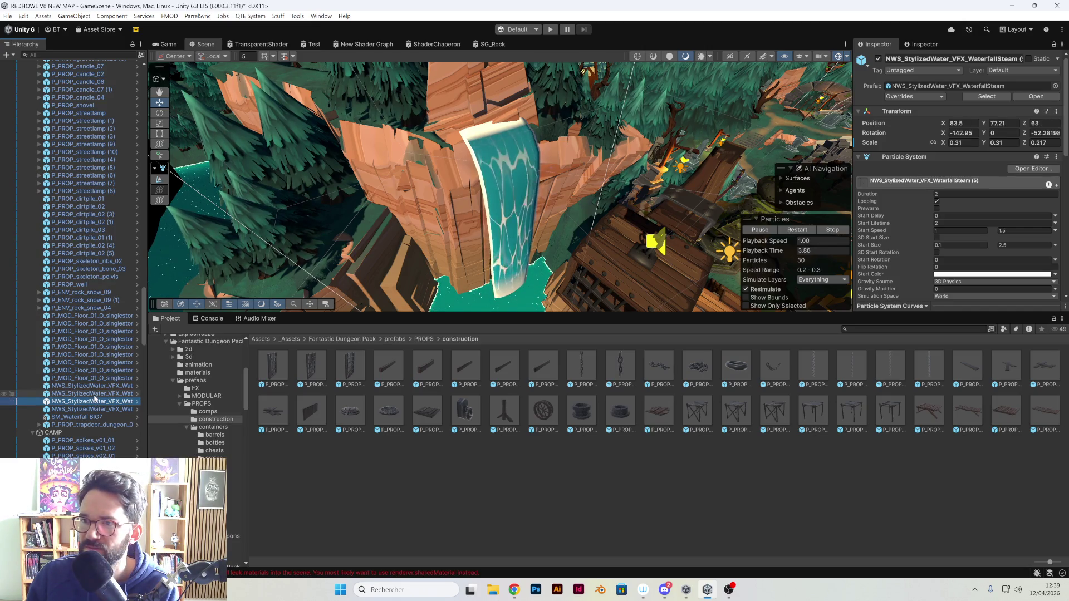
mouse_move(390, 251)
mouse_down()
mouse_move(557, 167)
mouse_move(723, 140)
mouse_move(672, 124)
mouse_move(320, 292)
mouse_up()
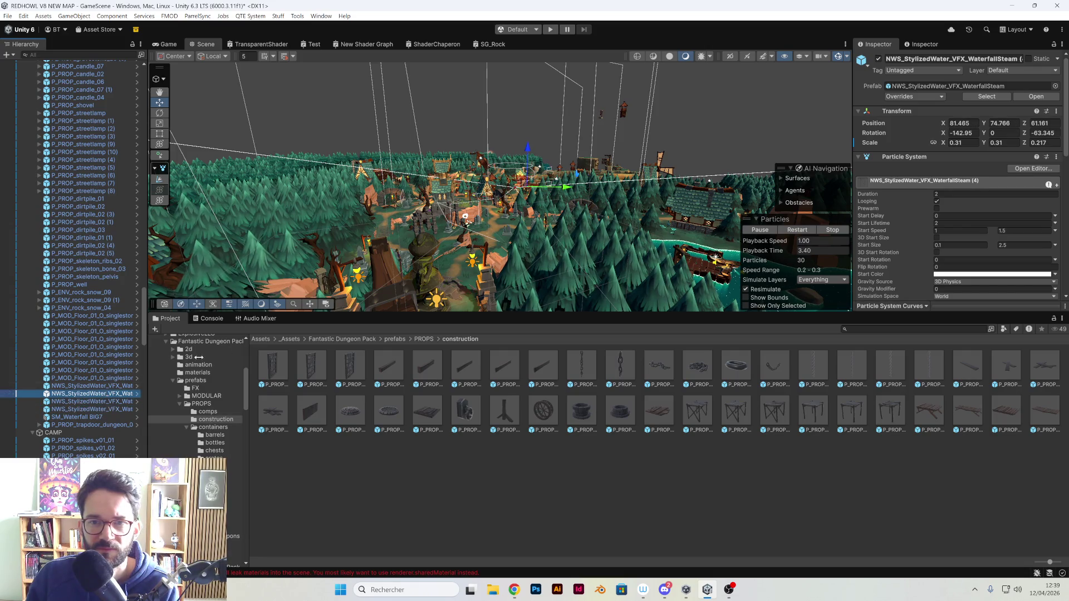
double_click(89, 386)
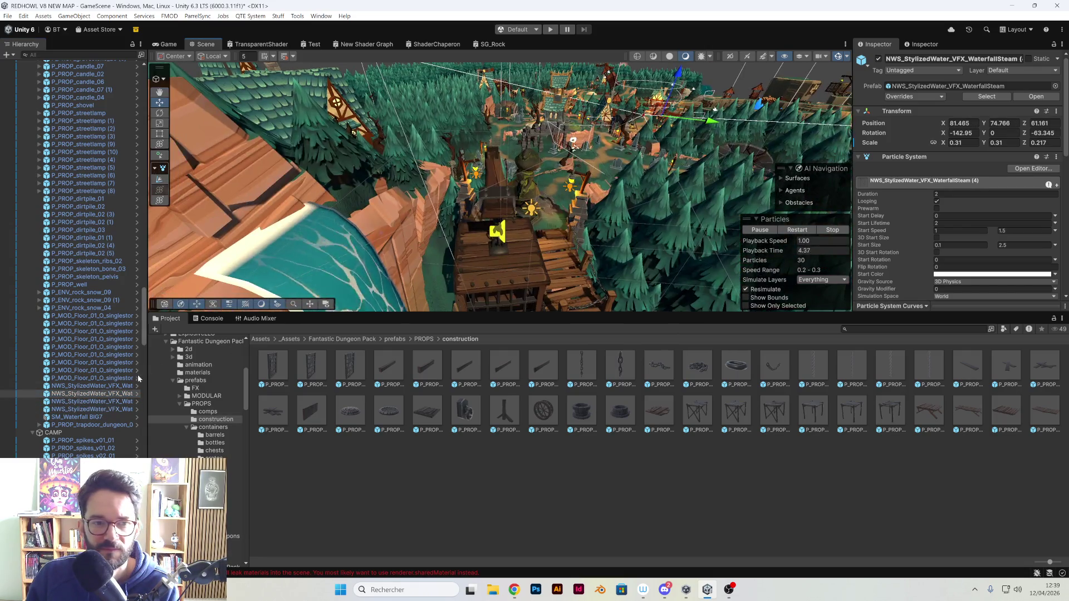
- Duplicate SM_Waterfall BIG7 with both WaterfallSteam effects and drag the copy right of the tower
ctrl+click(118, 409)
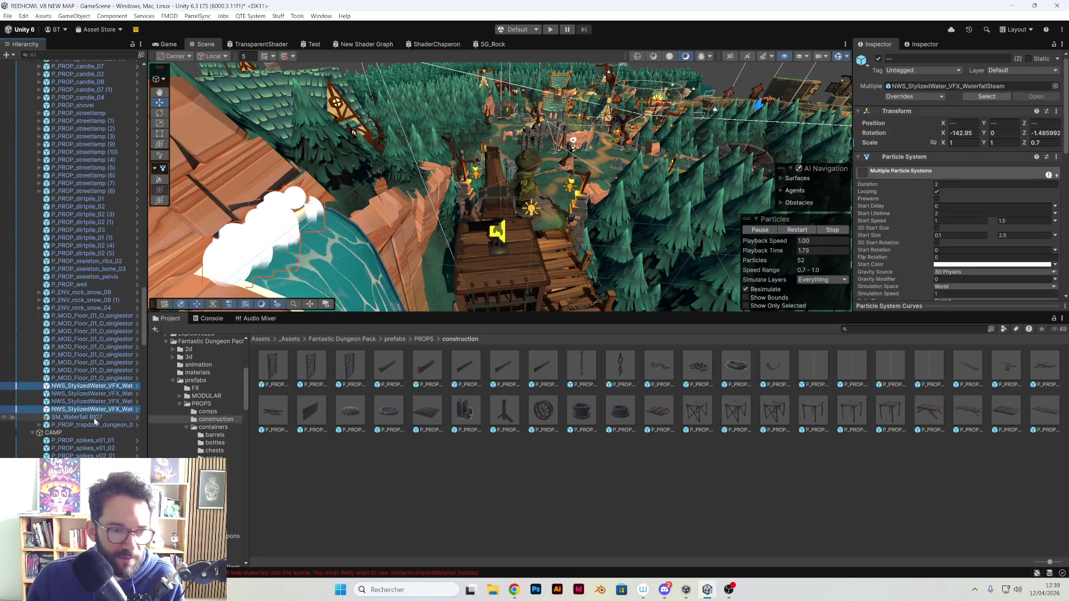
ctrl+click(95, 417)
key(f)
drag(420, 256, 489, 217)
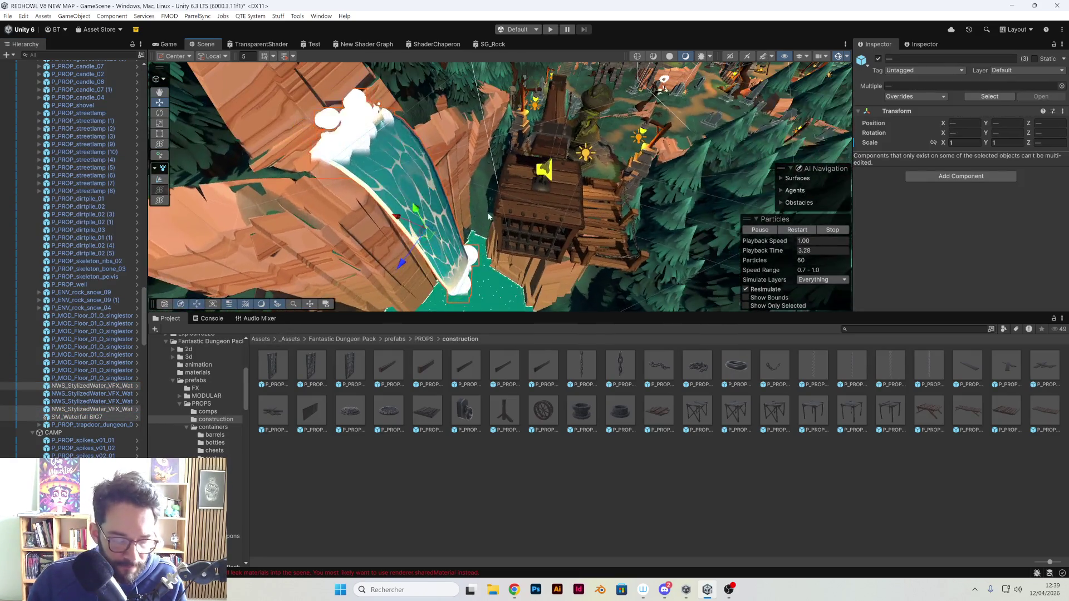
key(ctrl+d)
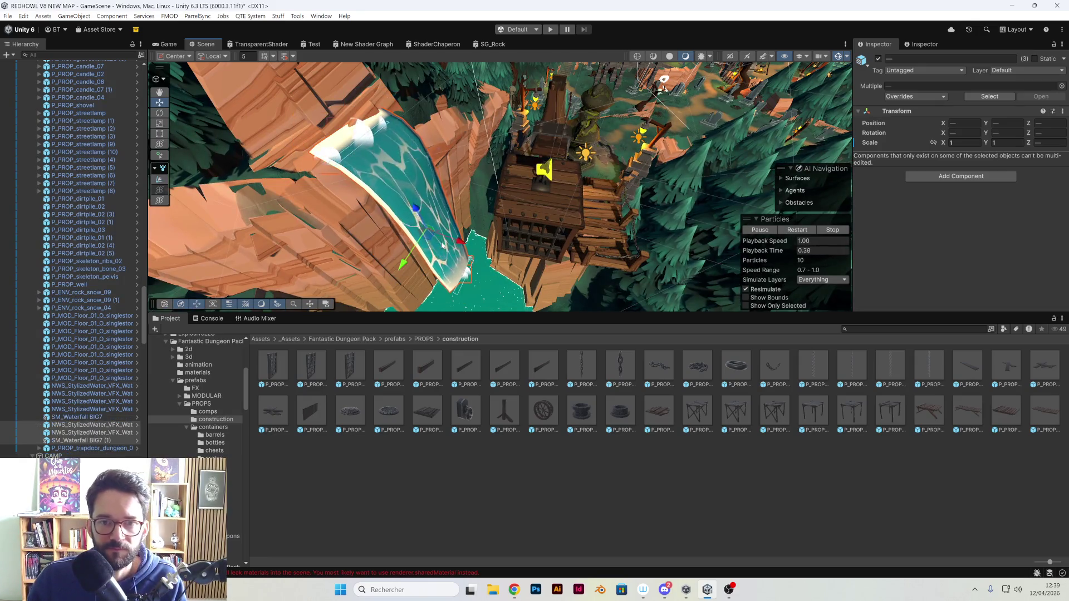
mouse_move(429, 240)
mouse_down()
mouse_move(612, 178)
mouse_move(663, 189)
mouse_move(658, 234)
mouse_move(317, 225)
mouse_up()
- Frame and orbit around the duplicated waterfall to check it stands upright over the river
key(f)
mouse_move(583, 229)
mouse_down()
mouse_move(605, 235)
mouse_move(382, 243)
mouse_up()
click(367, 237)
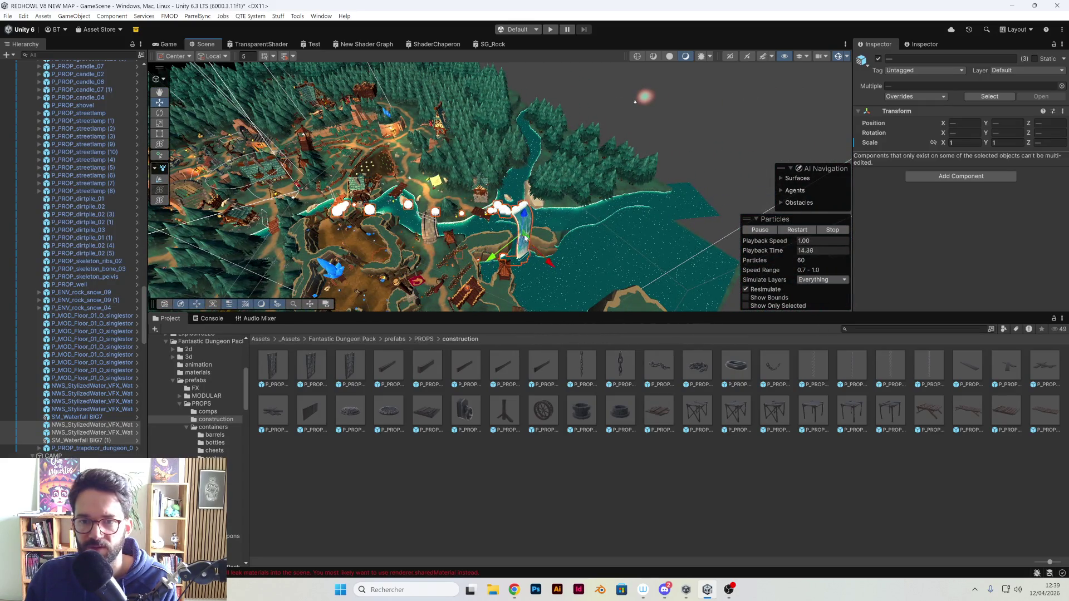
key(f)
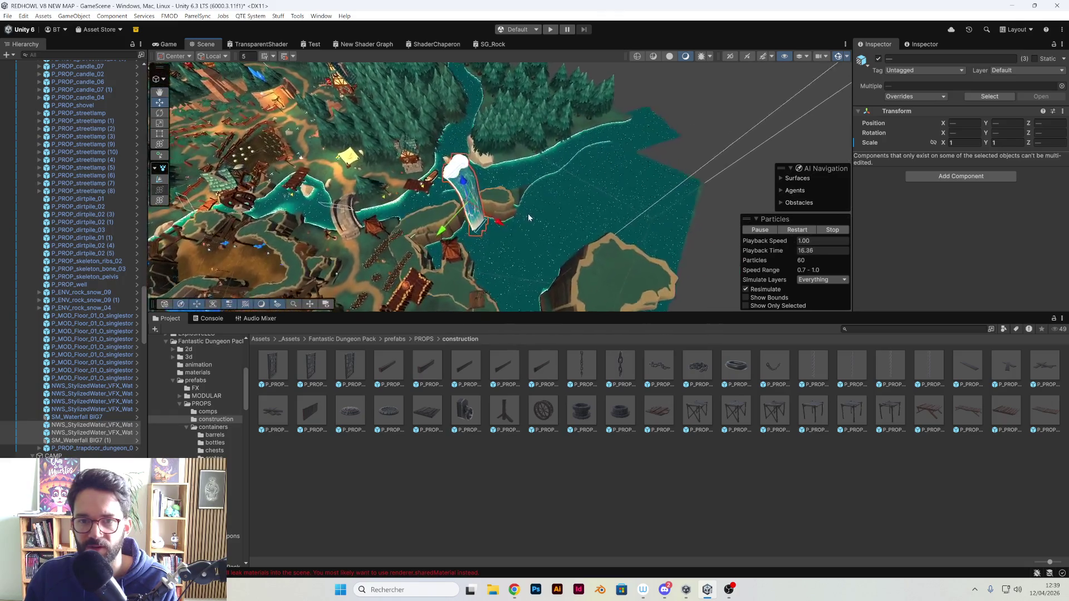
mouse_move(528, 217)
mouse_down()
mouse_move(458, 166)
mouse_move(495, 202)
mouse_move(499, 160)
mouse_move(635, 128)
mouse_up()
click(635, 129)
- Narrow the Project search to SM_Waterfall and select the small waterfall in the Scene
click(426, 225)
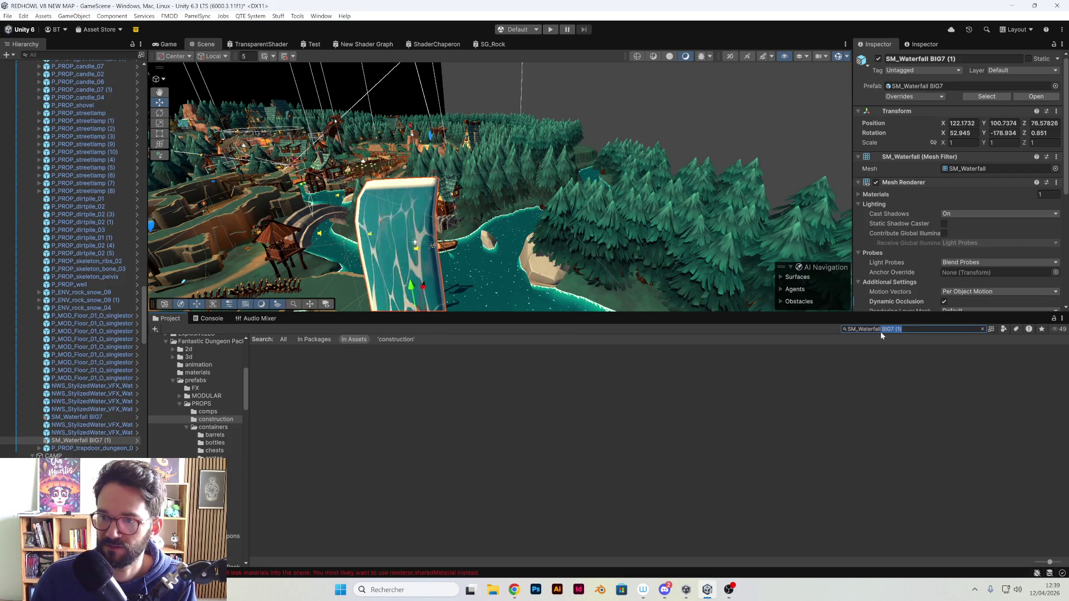
key(BackSpace)
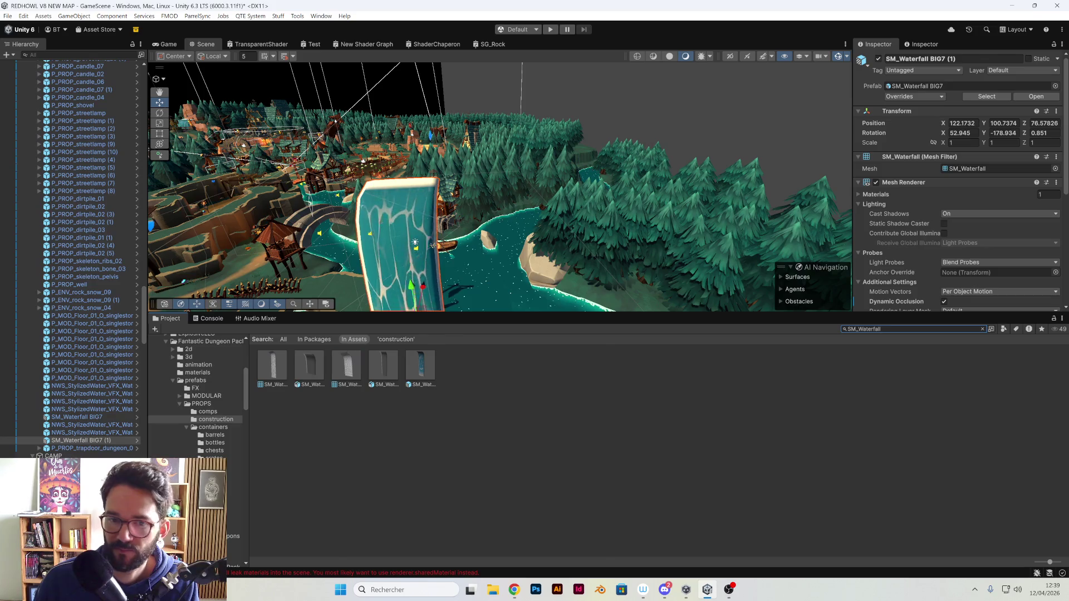
key(f)
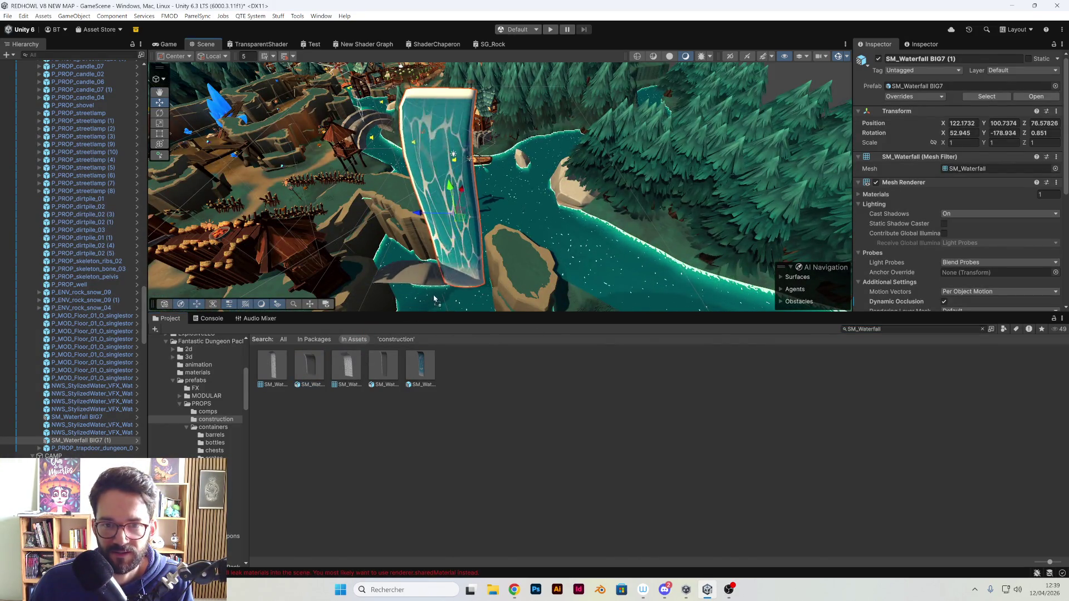
click(490, 299)
key(f)
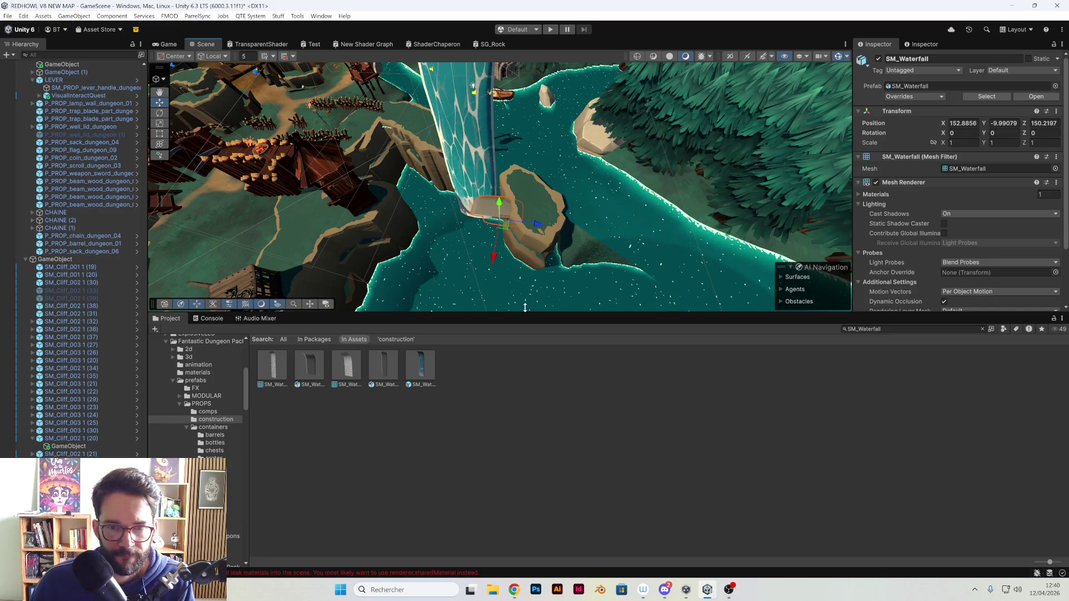
- Rotate the small SM_Waterfall about its vertical axis to sit below the big waterfall copy
drag(500, 221, 434, 251)
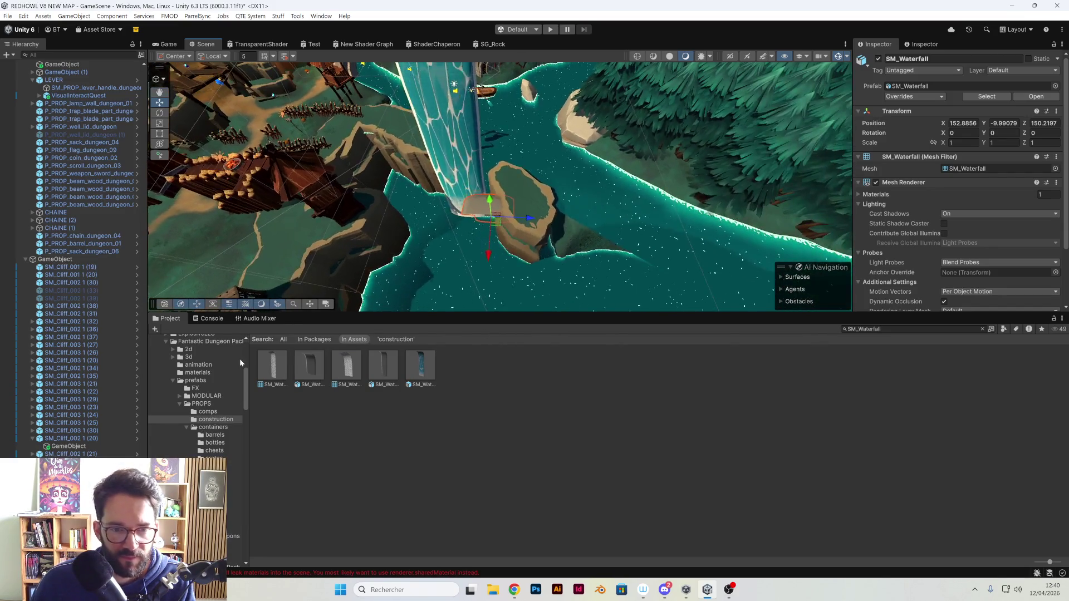
scroll(242, 390, up, 10)
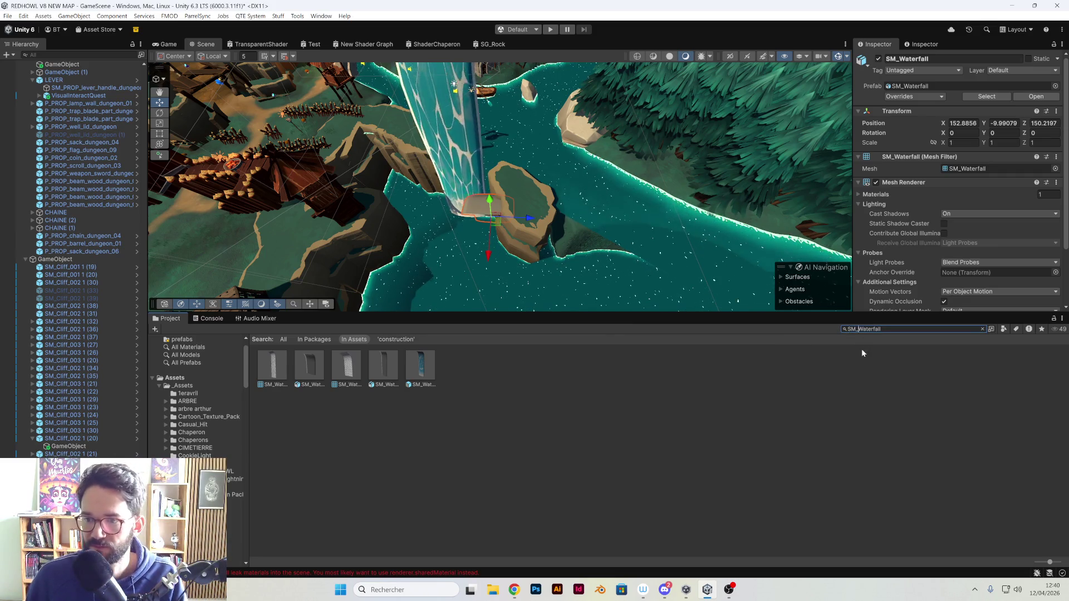
key(BackSpace)
key(BackSpace)
key(BackSpace)
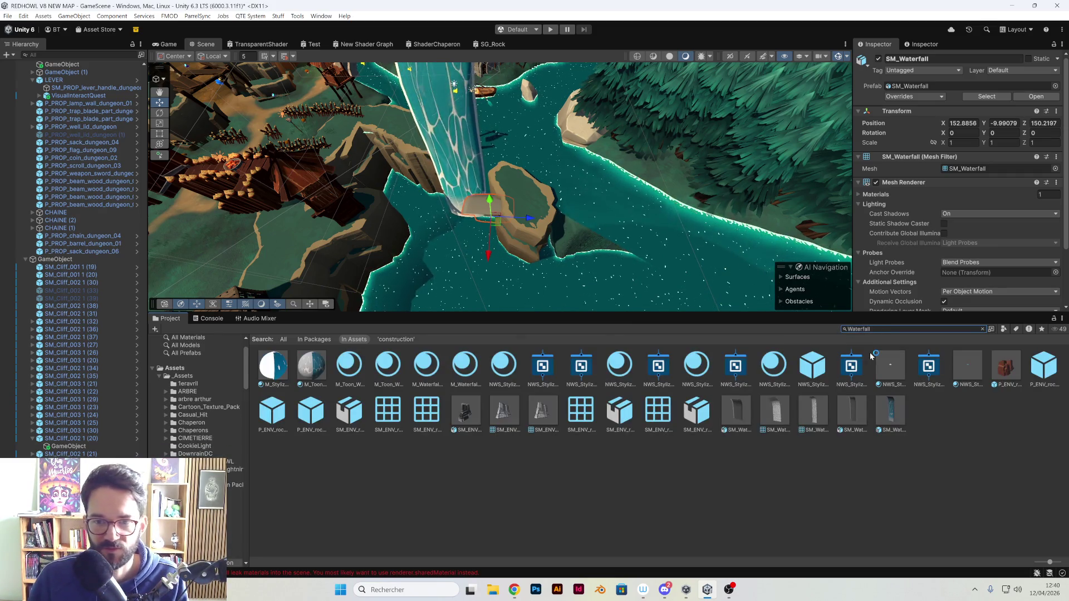
drag(314, 374, 490, 211)
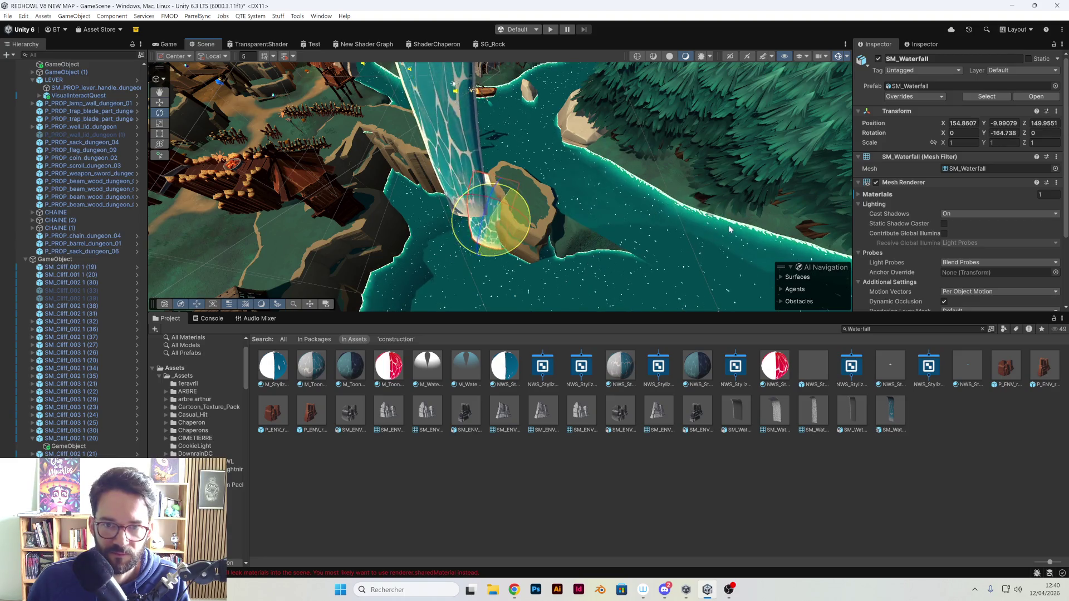
drag(723, 232, 488, 54)
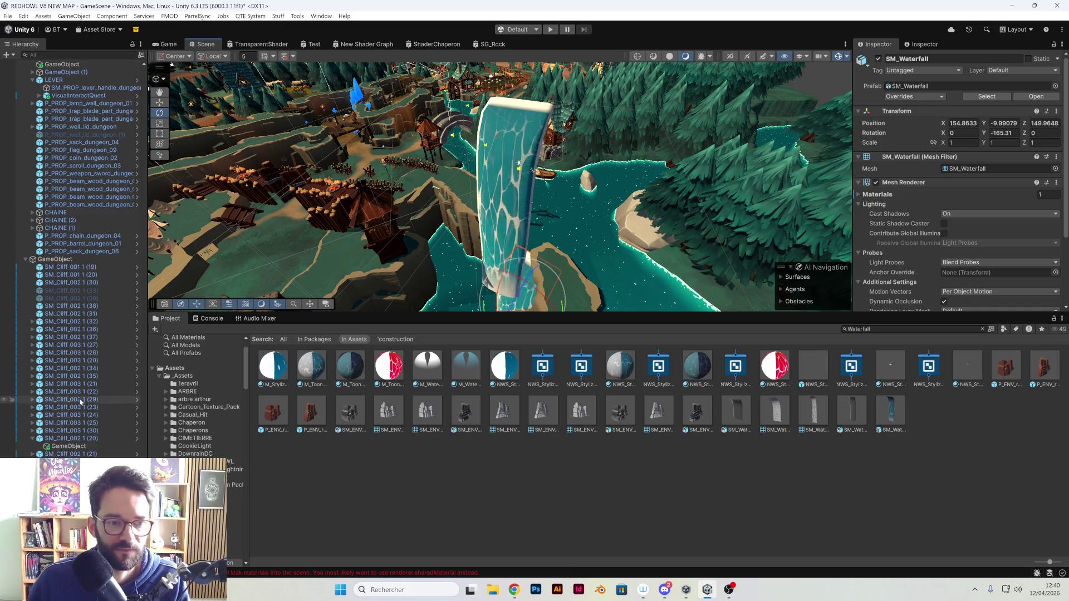
click(490, 209)
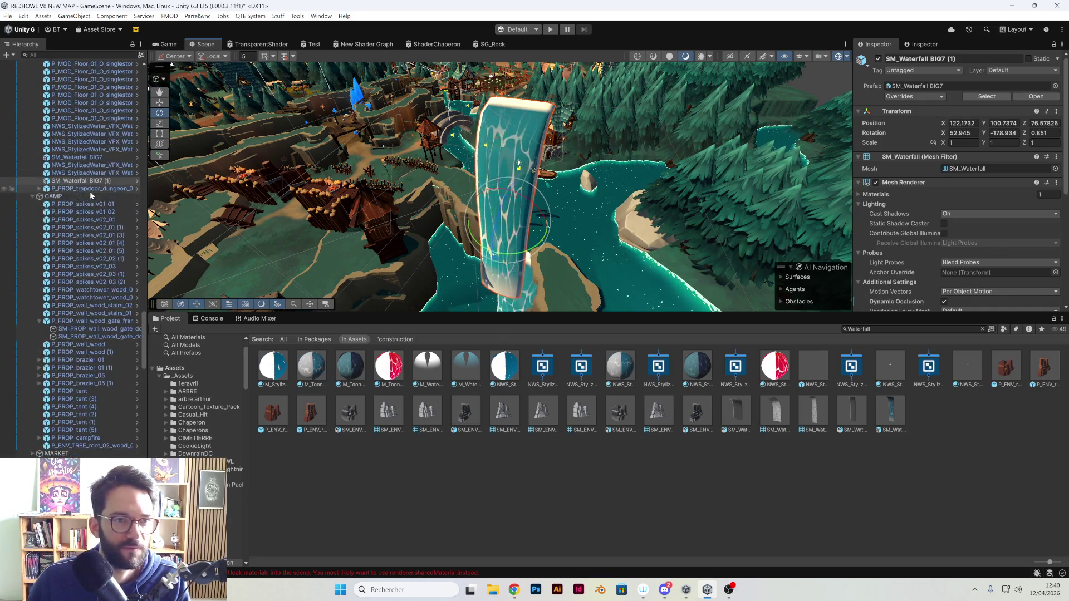
- Delete the duplicated big waterfall SM_Waterfall BIG7 (1)
click(112, 201)
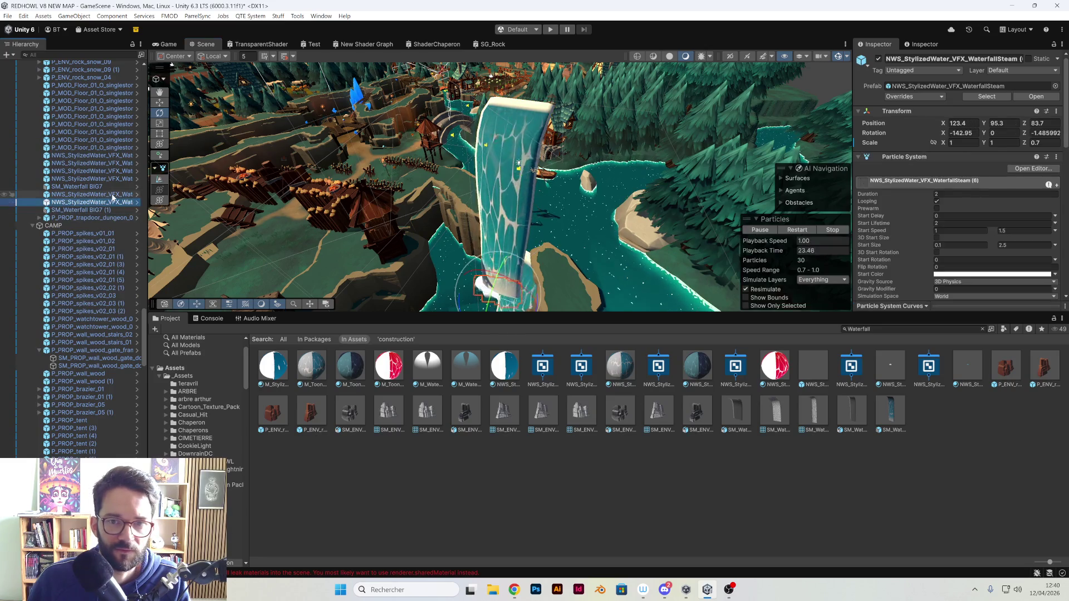
click(113, 195)
click(103, 210)
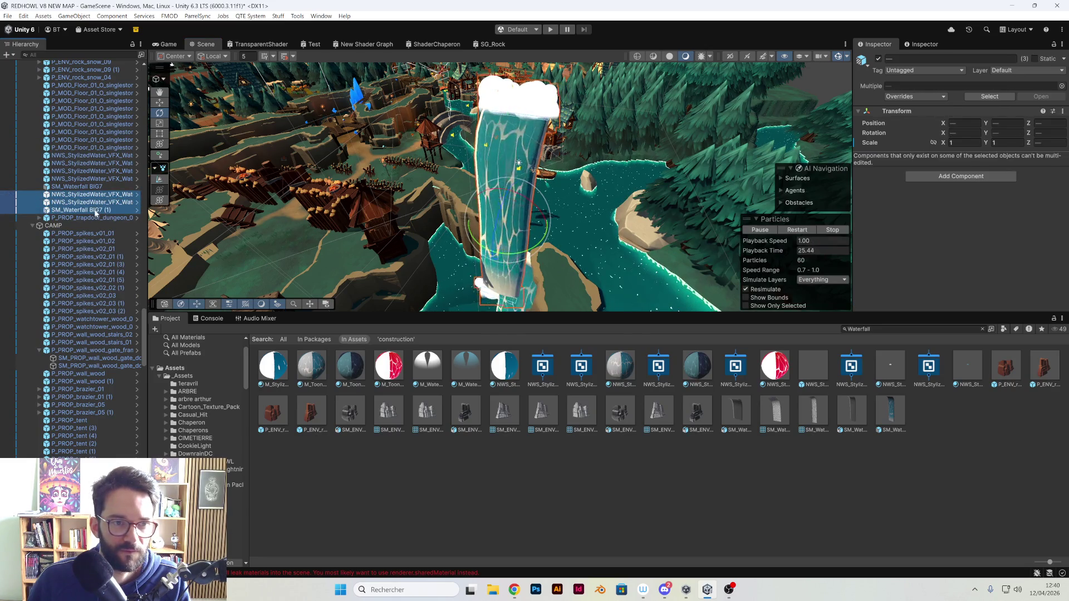
key(Delete)
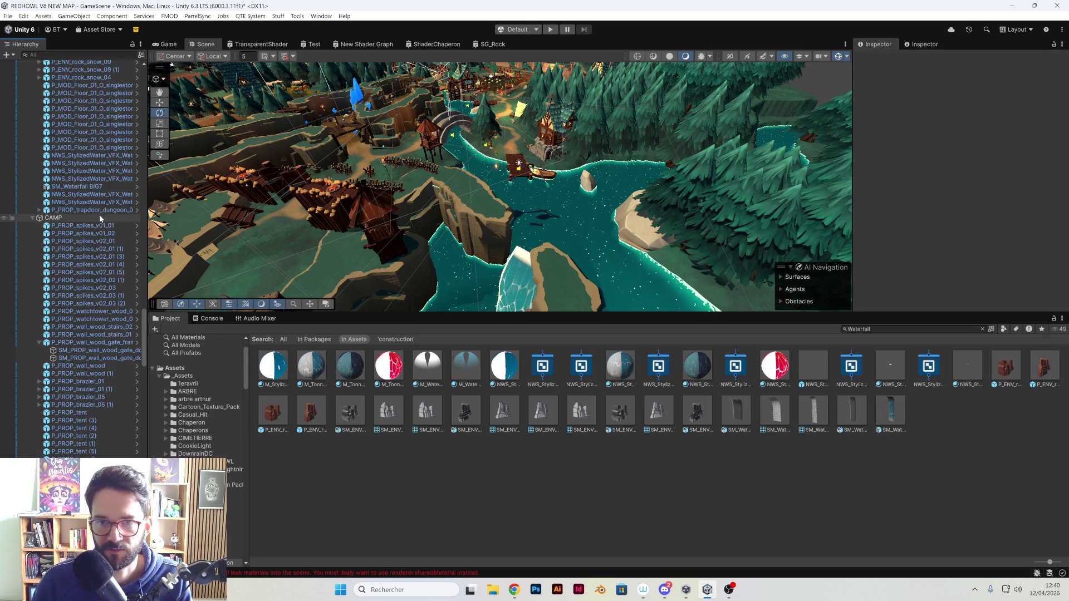
drag(504, 286, 497, 292)
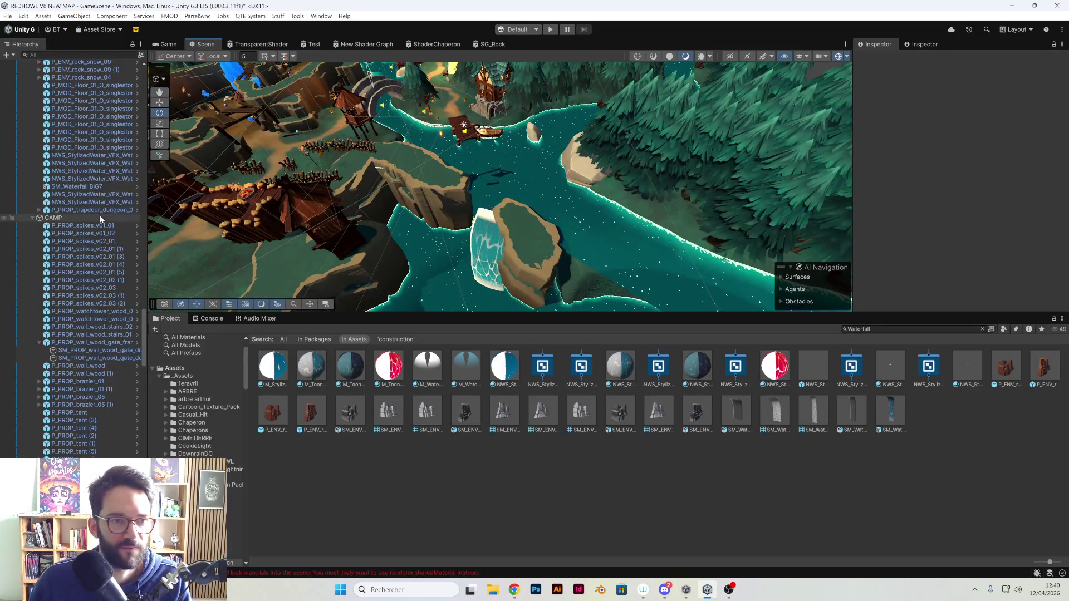
- Collapse the CAMP, WATER and INVISIBLE WALLS groups and set both steam effects' X rotation to -90
ctrl+click(95, 195)
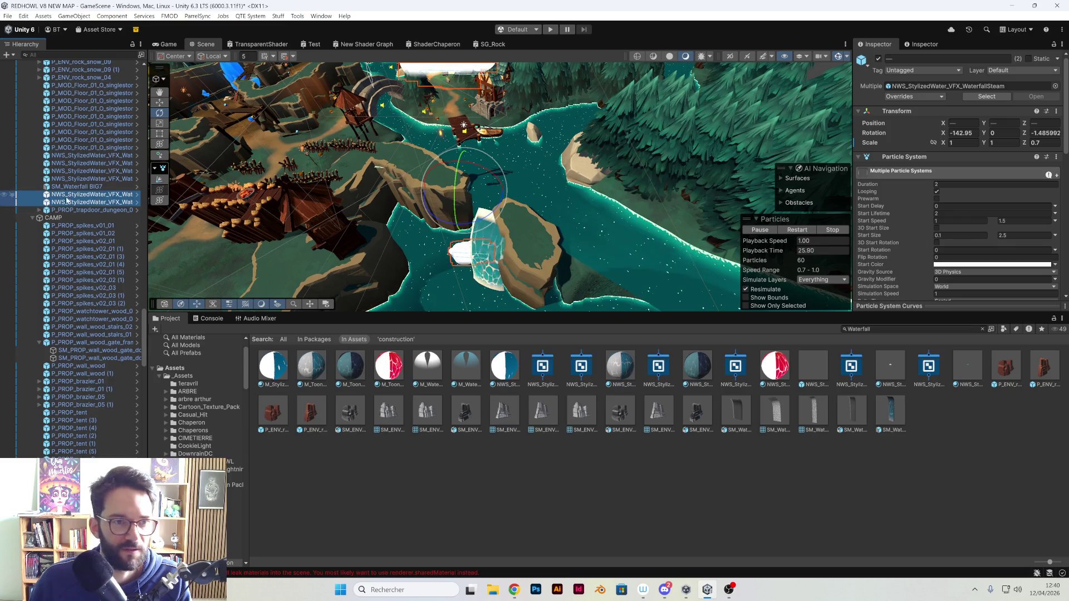
click(33, 217)
click(32, 351)
click(32, 358)
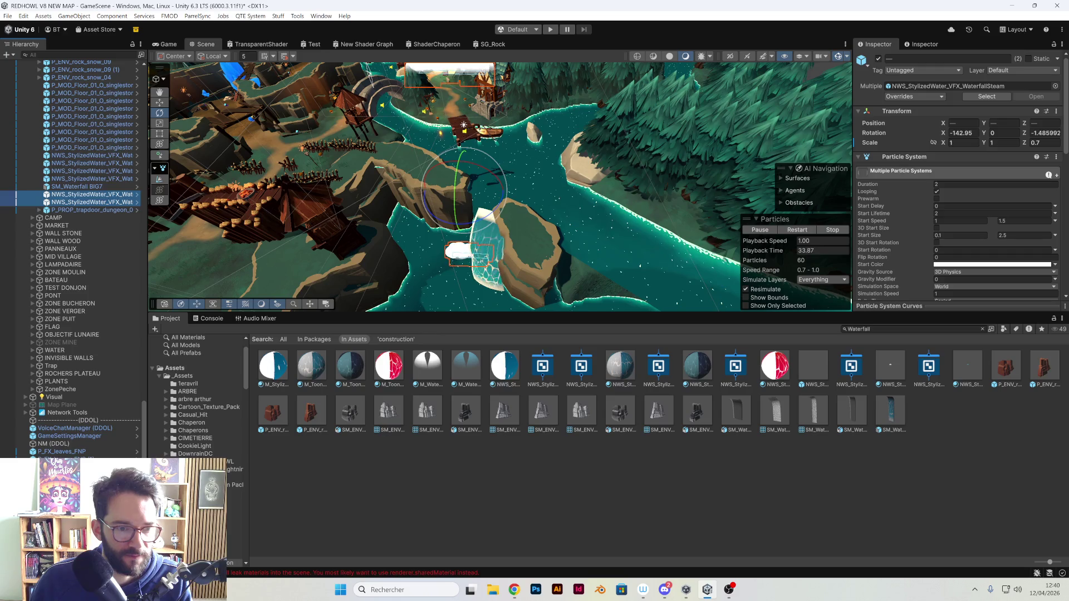
key(ctrl+z)
key(f)
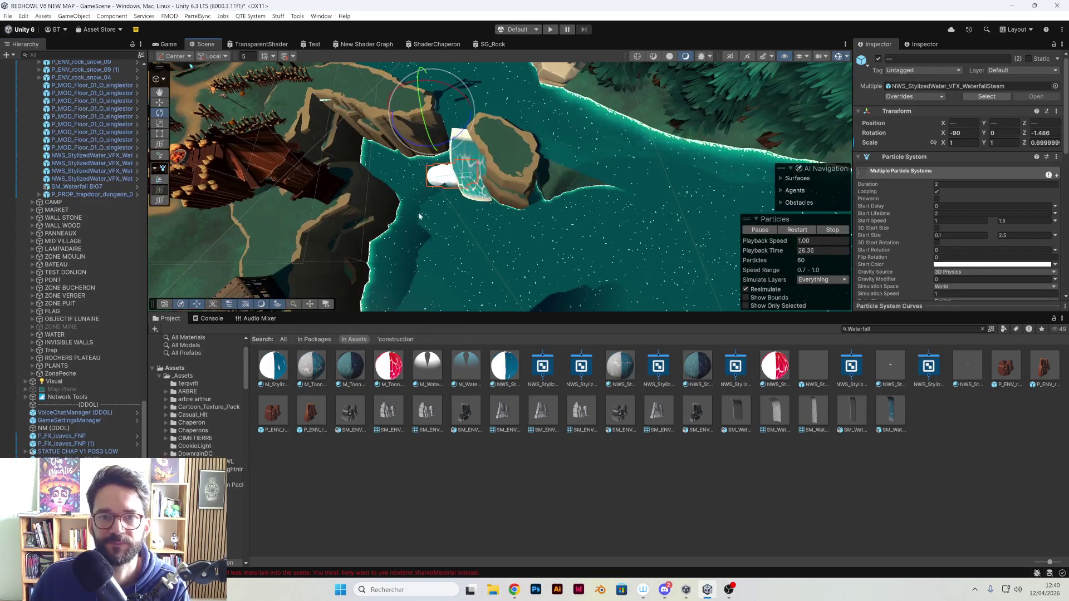
click(475, 154)
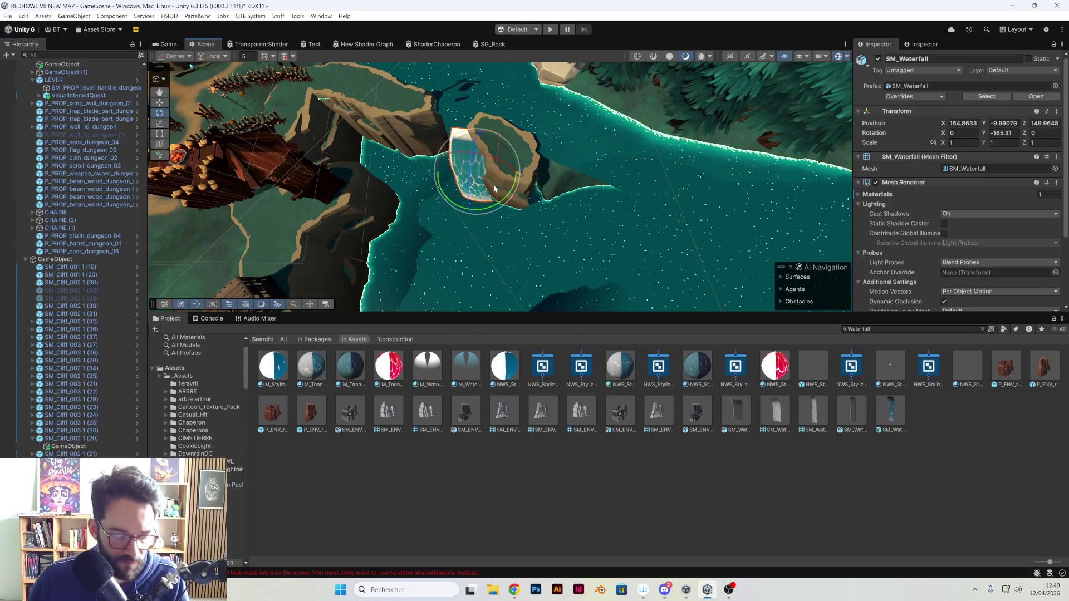
- Turn the small waterfall about its vertical axis and shift it sideways across the river
scroll(391, 130, down, 3)
mouse_move(391, 130)
mouse_down()
mouse_move(577, 196)
mouse_move(538, 211)
mouse_move(528, 176)
mouse_move(550, 186)
mouse_up()
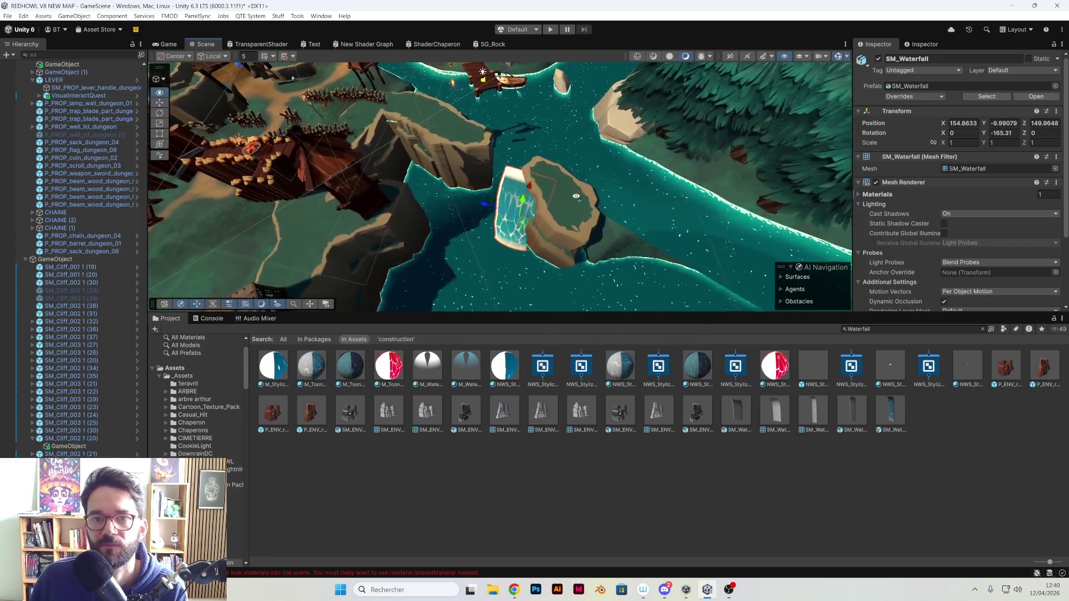
key(e)
mouse_move(580, 261)
mouse_down()
mouse_move(585, 248)
mouse_move(511, 208)
mouse_up()
key(w)
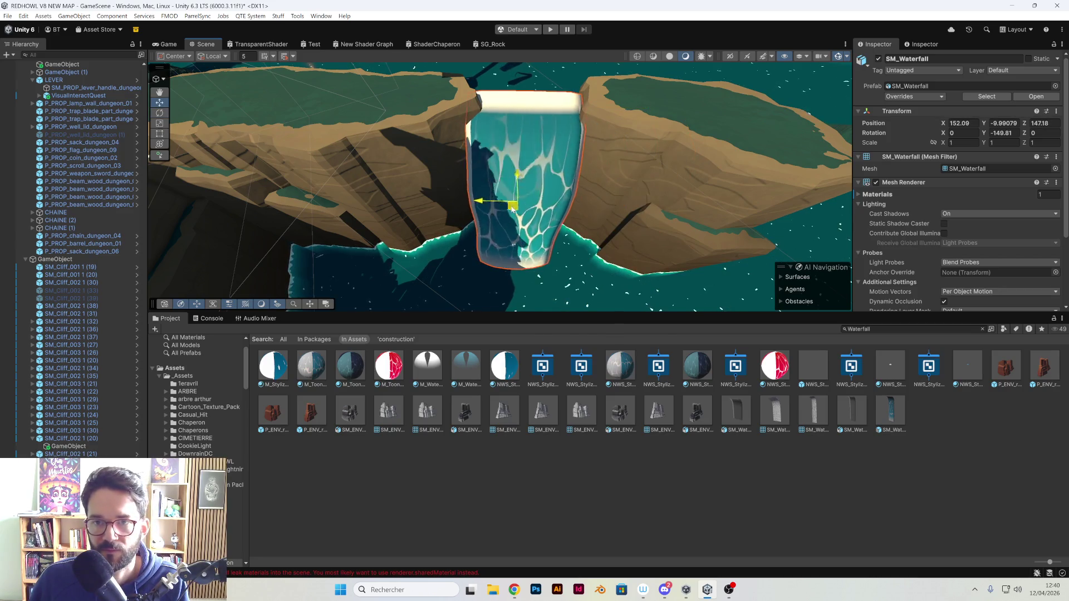
mouse_move(606, 174)
mouse_down()
mouse_move(665, 172)
mouse_move(618, 148)
mouse_move(556, 167)
mouse_move(469, 220)
mouse_up()
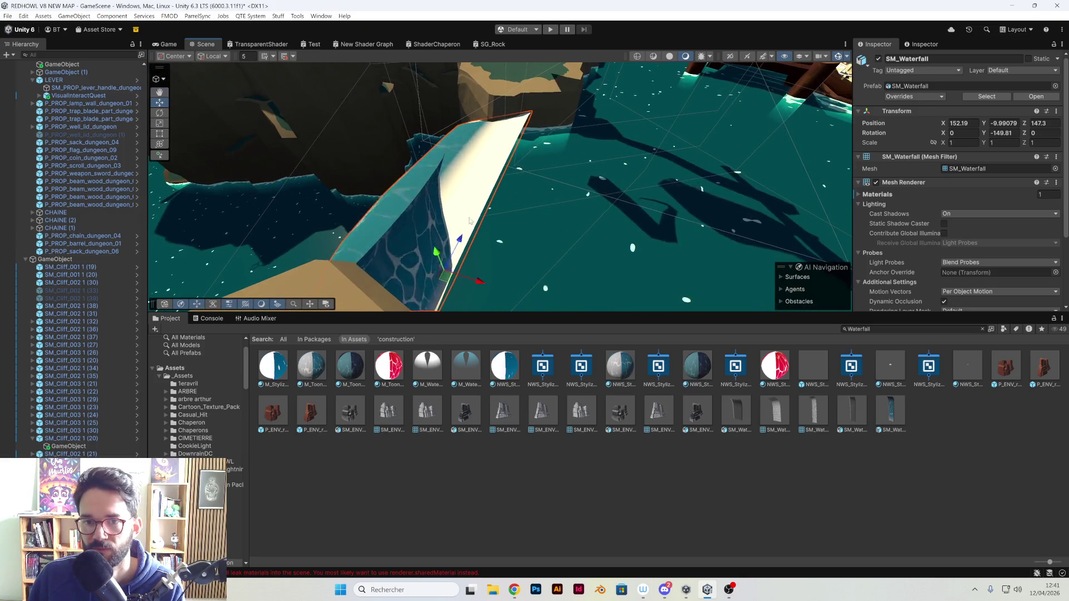
- Lower the small waterfall into the rock gap, ending at 152.57, -10.48, 146.91, turned -147.174
mouse_move(437, 251)
mouse_down()
mouse_move(470, 282)
mouse_move(432, 223)
mouse_move(561, 180)
mouse_up()
mouse_move(635, 201)
mouse_down()
mouse_move(482, 253)
mouse_move(529, 246)
mouse_up()
drag(554, 196, 545, 243)
mouse_move(552, 204)
mouse_down()
mouse_move(608, 178)
mouse_move(630, 140)
mouse_move(580, 92)
mouse_move(660, 249)
mouse_move(552, 200)
mouse_move(527, 163)
mouse_up()
key(e)
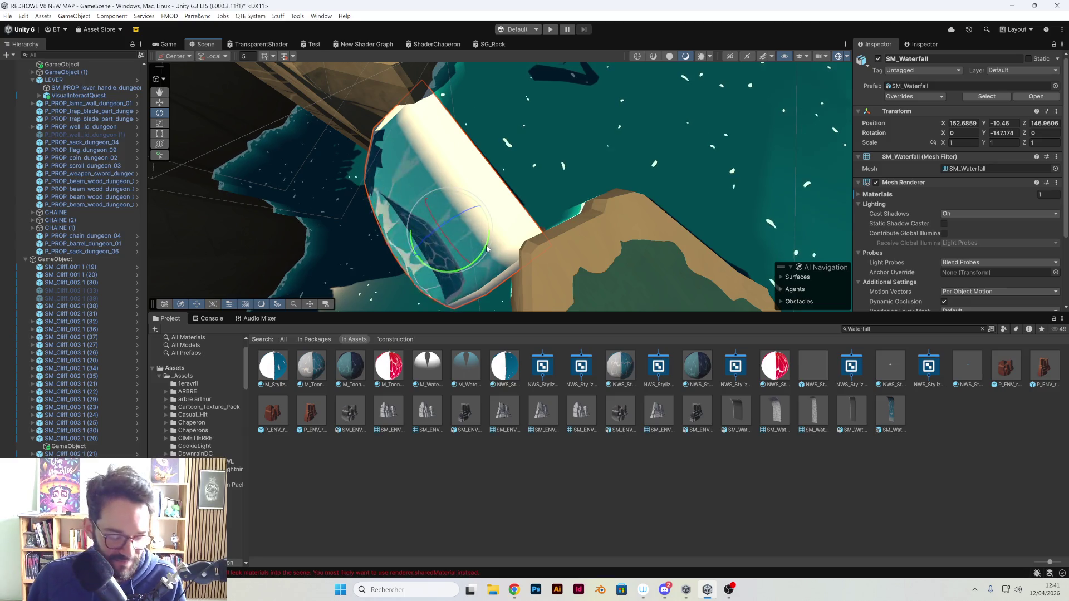
mouse_move(564, 216)
mouse_down()
mouse_move(606, 202)
mouse_move(505, 215)
mouse_up()
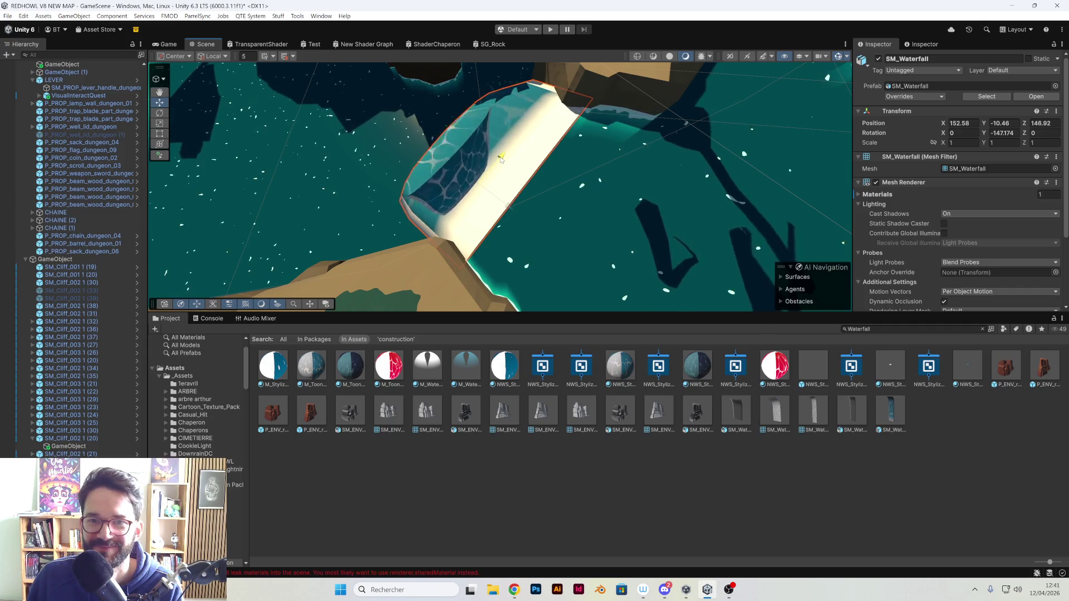
mouse_move(480, 159)
mouse_down()
mouse_move(499, 195)
mouse_move(604, 176)
mouse_move(549, 246)
mouse_move(634, 164)
mouse_move(463, 178)
mouse_move(574, 206)
mouse_move(443, 250)
mouse_up()
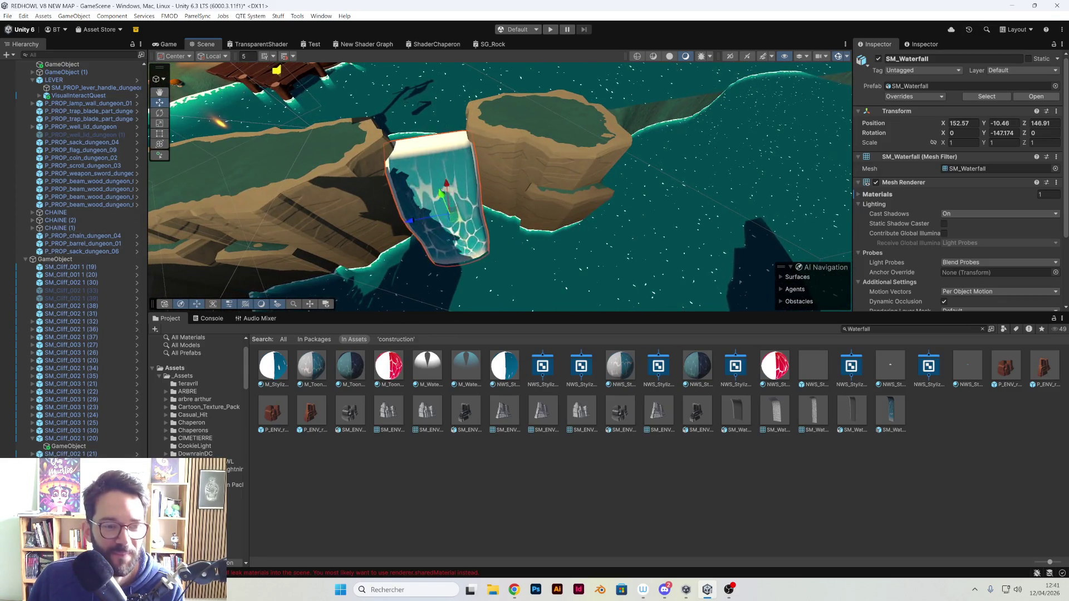
click(442, 250)
click(443, 250)
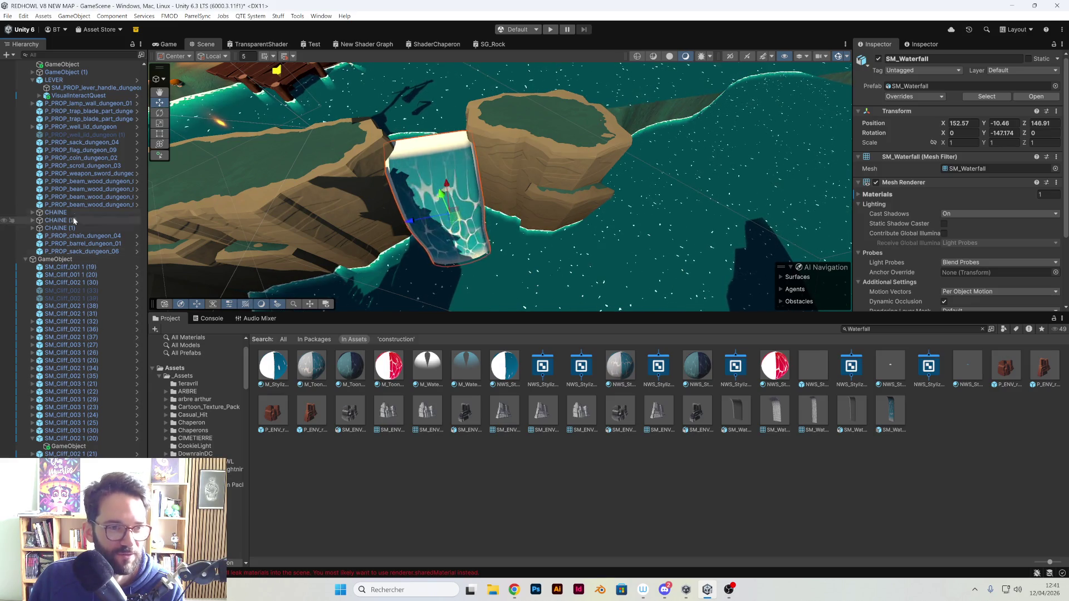
scroll(72, 212, up, 10)
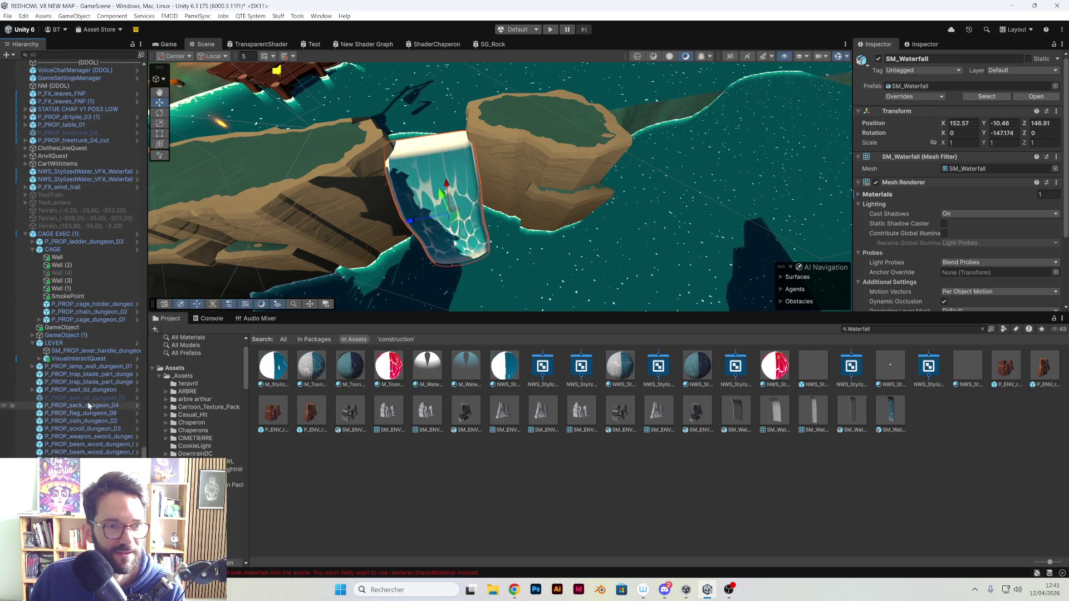
scroll(87, 409, down, 2)
scroll(89, 301, down, 2)
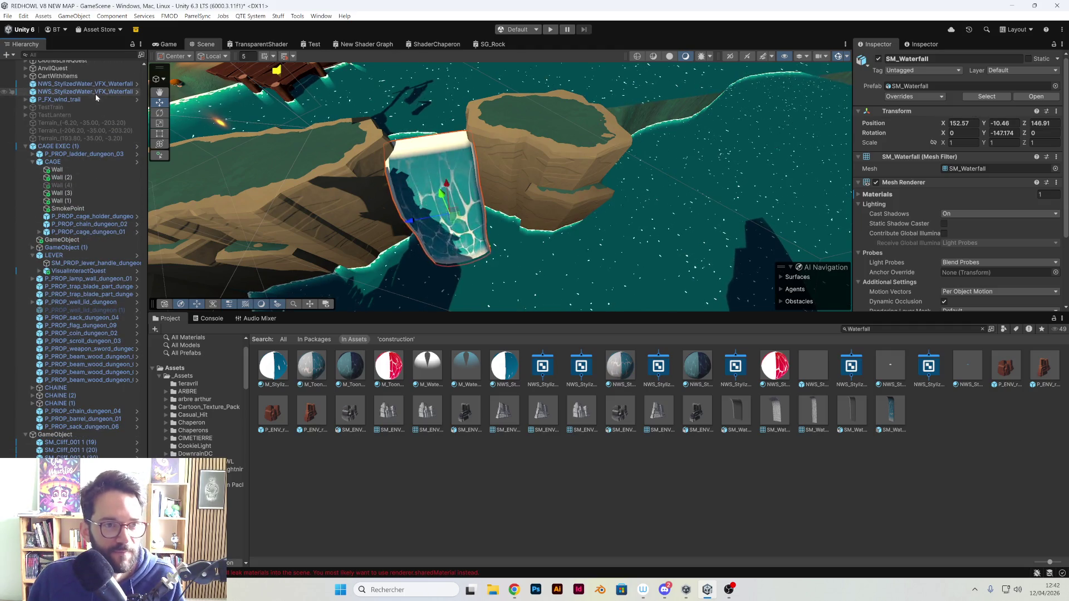
click(94, 83)
shift+click(94, 91)
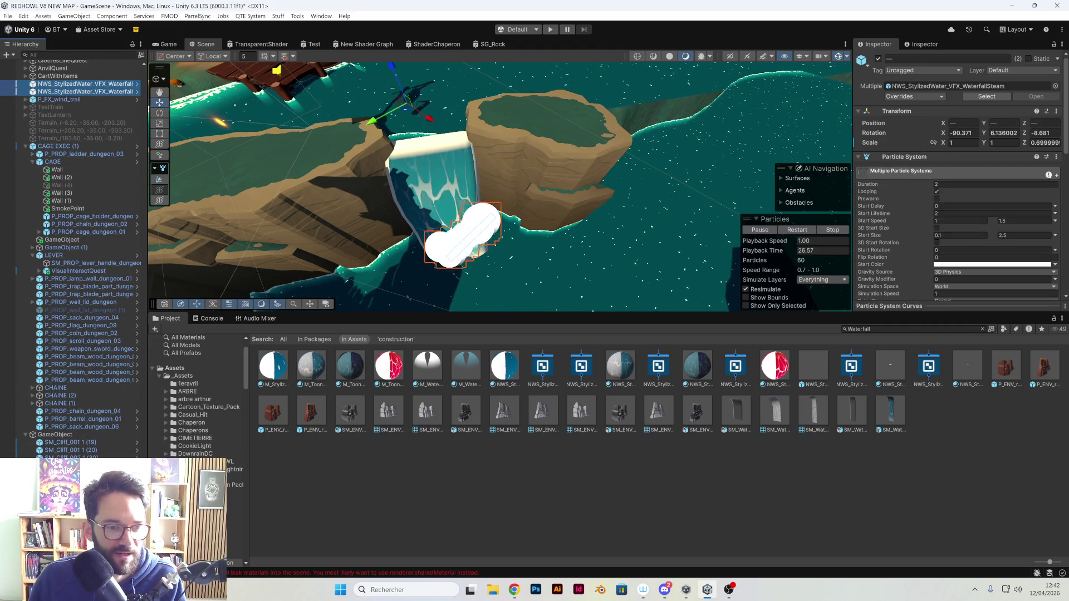
scroll(83, 256, down, 6)
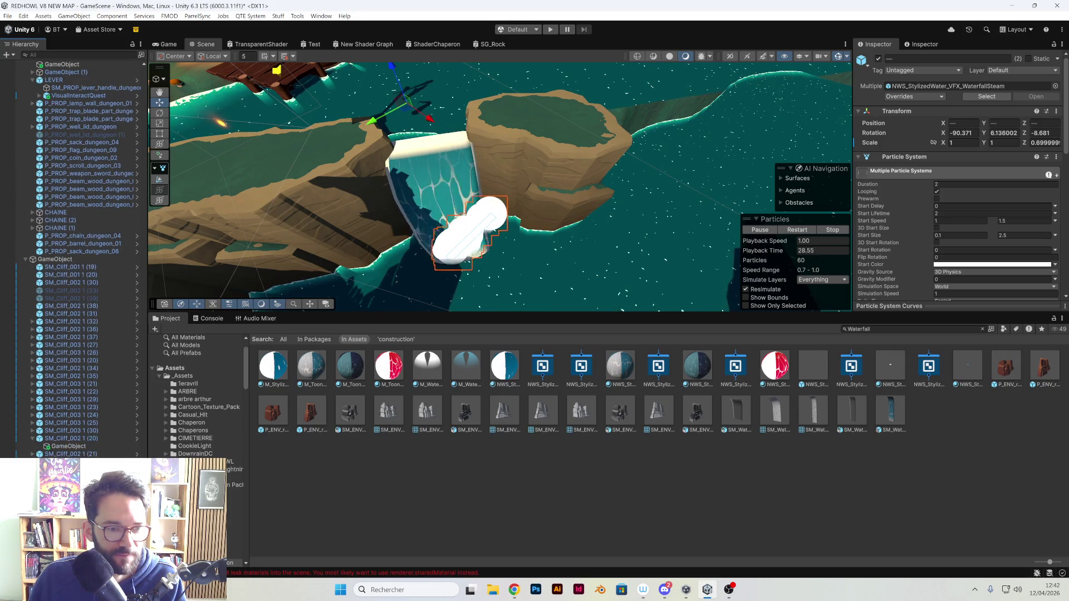
mouse_move(474, 261)
mouse_down()
mouse_move(483, 144)
mouse_move(412, 75)
mouse_up()
click(412, 75)
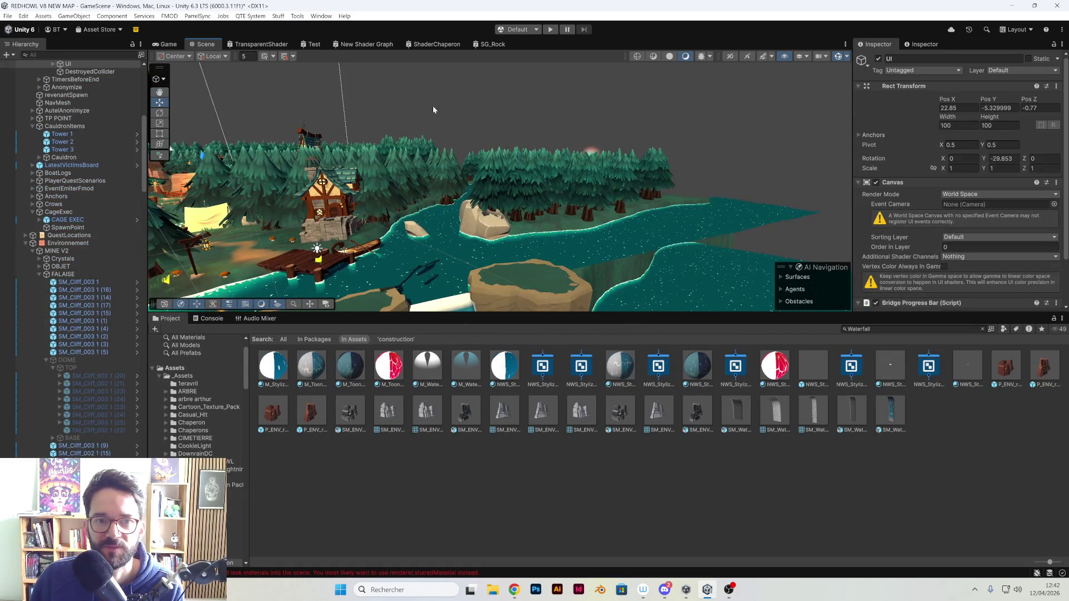
scroll(72, 256, down, 10)
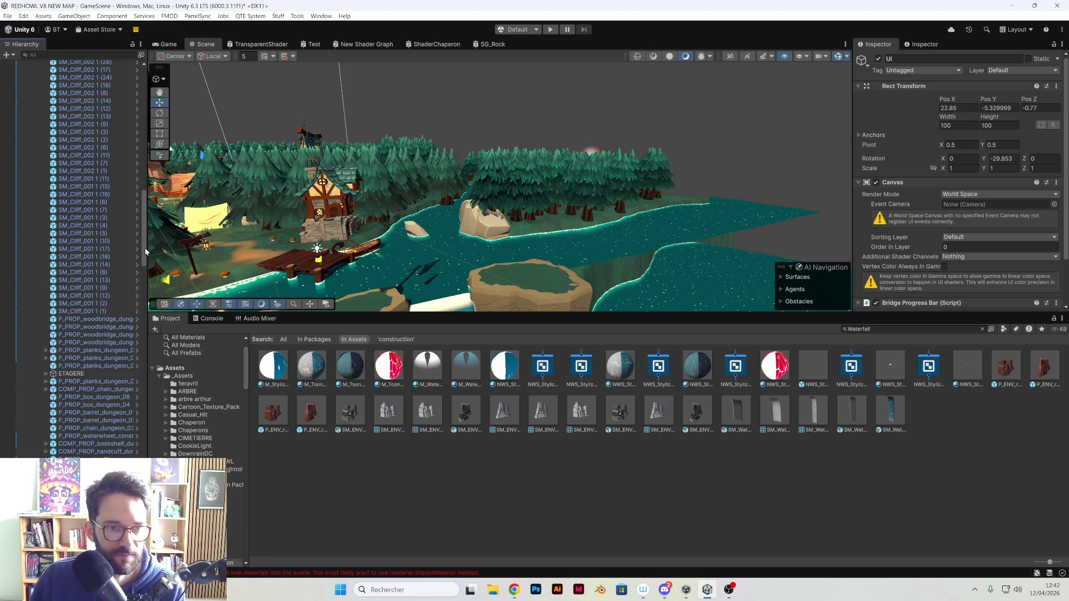
drag(145, 253, 146, 444)
key(ctrl+z)
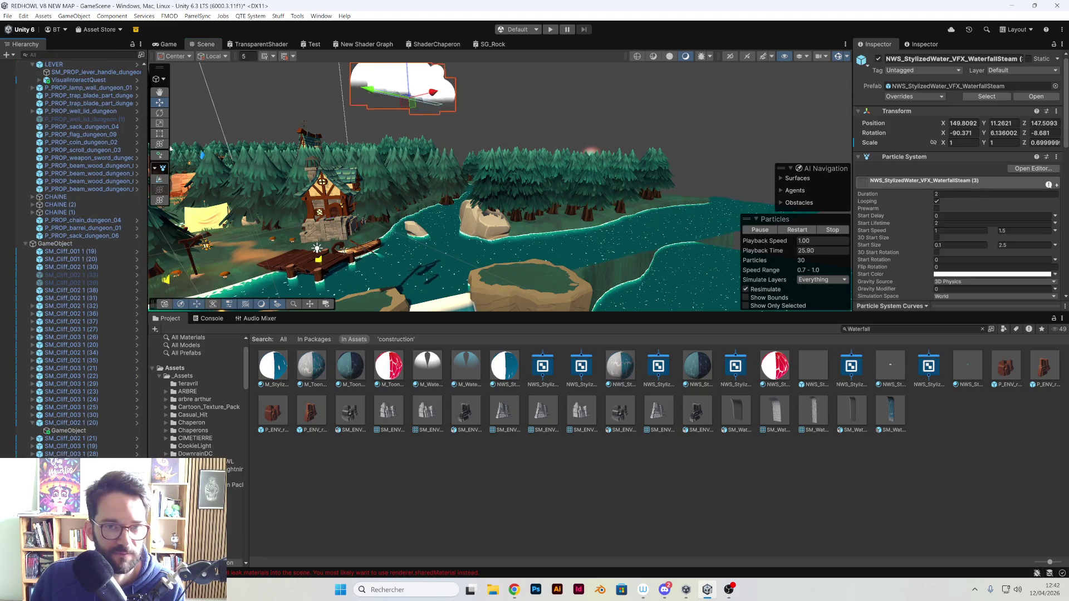
scroll(412, 151, down, 5)
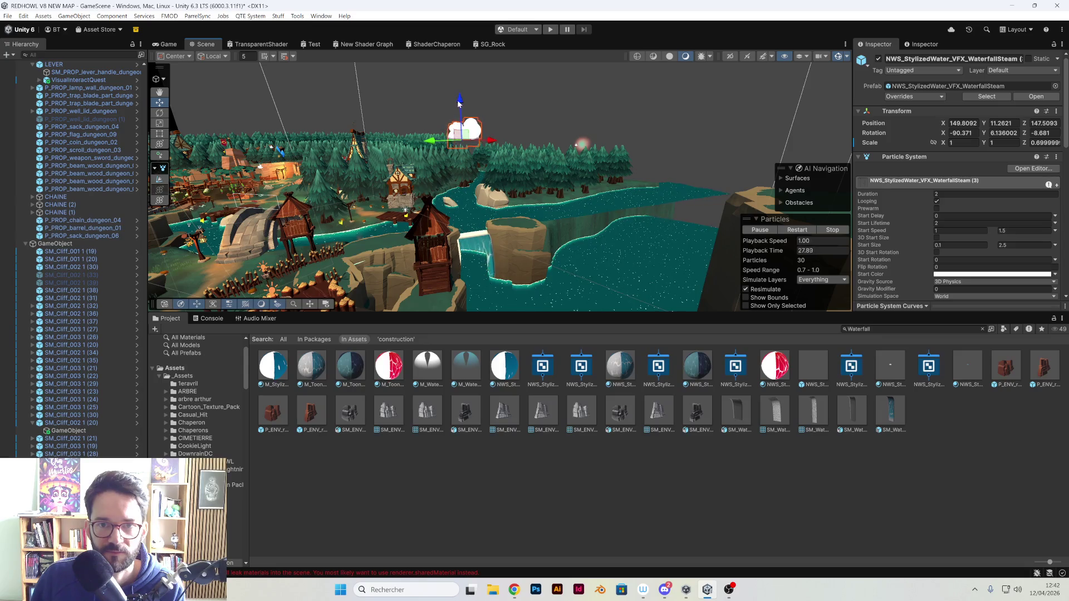
mouse_move(470, 208)
mouse_down()
mouse_move(506, 242)
mouse_move(455, 274)
mouse_move(554, 243)
mouse_move(563, 269)
mouse_move(566, 256)
mouse_move(455, 162)
mouse_move(343, 220)
mouse_up()
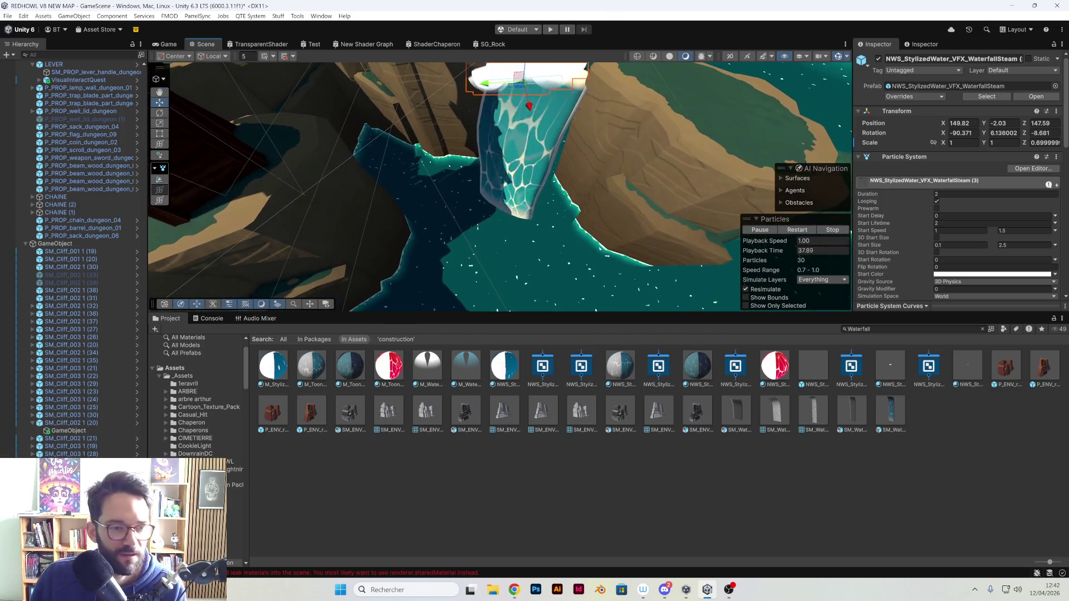
mouse_move(474, 296)
mouse_down()
mouse_move(518, 242)
mouse_move(491, 160)
mouse_move(496, 184)
mouse_move(534, 226)
mouse_move(544, 213)
mouse_move(537, 191)
mouse_up()
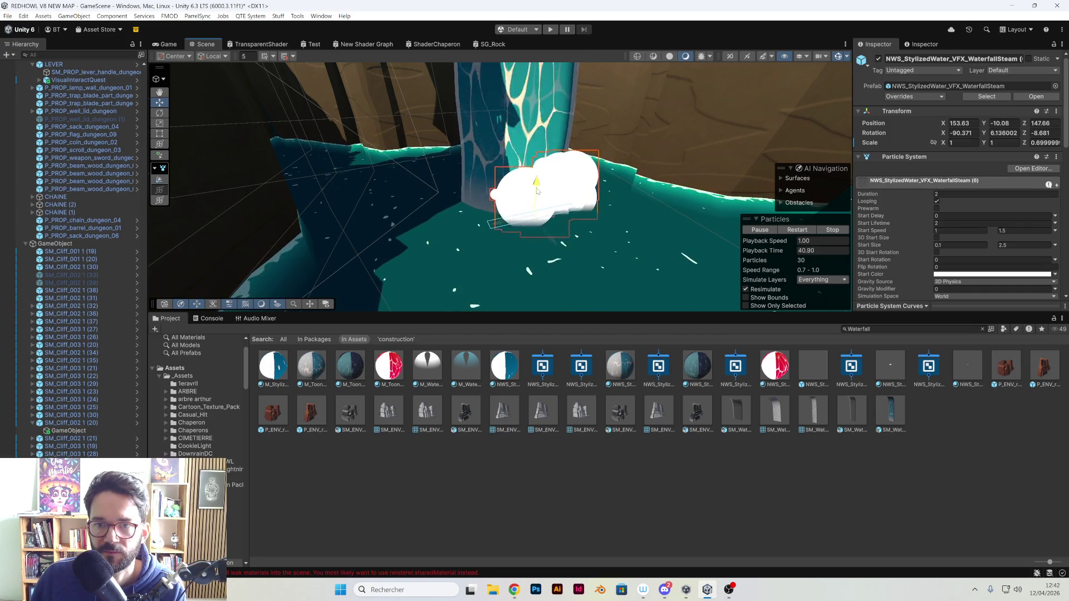
mouse_move(537, 190)
mouse_down()
mouse_move(516, 136)
mouse_move(529, 178)
mouse_move(570, 143)
mouse_move(590, 78)
mouse_move(500, 206)
mouse_move(534, 135)
mouse_up()
ctrl+click(479, 98)
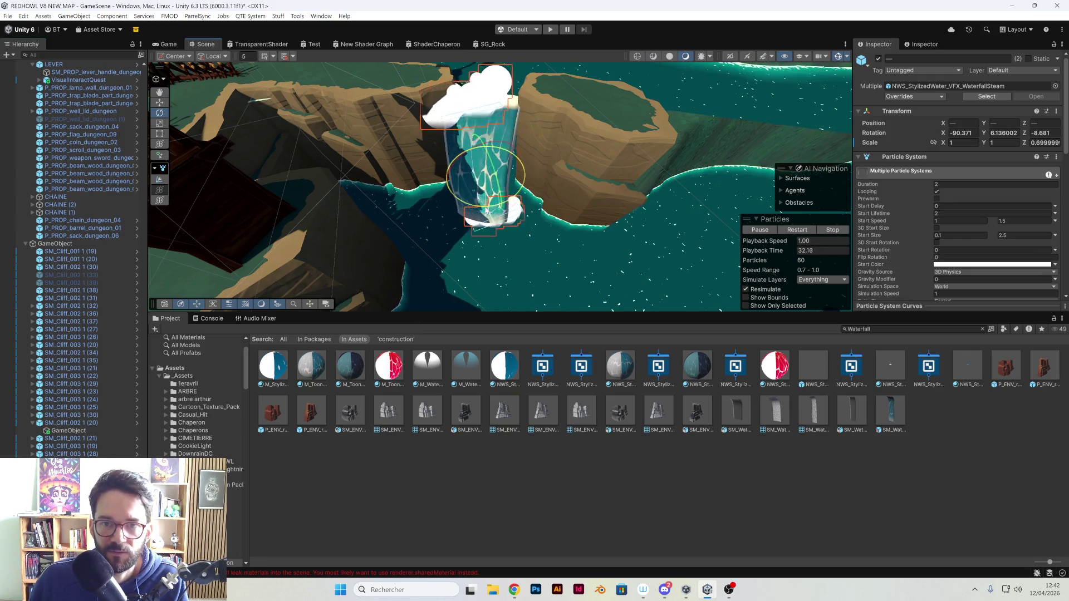
click(417, 203)
key(f)
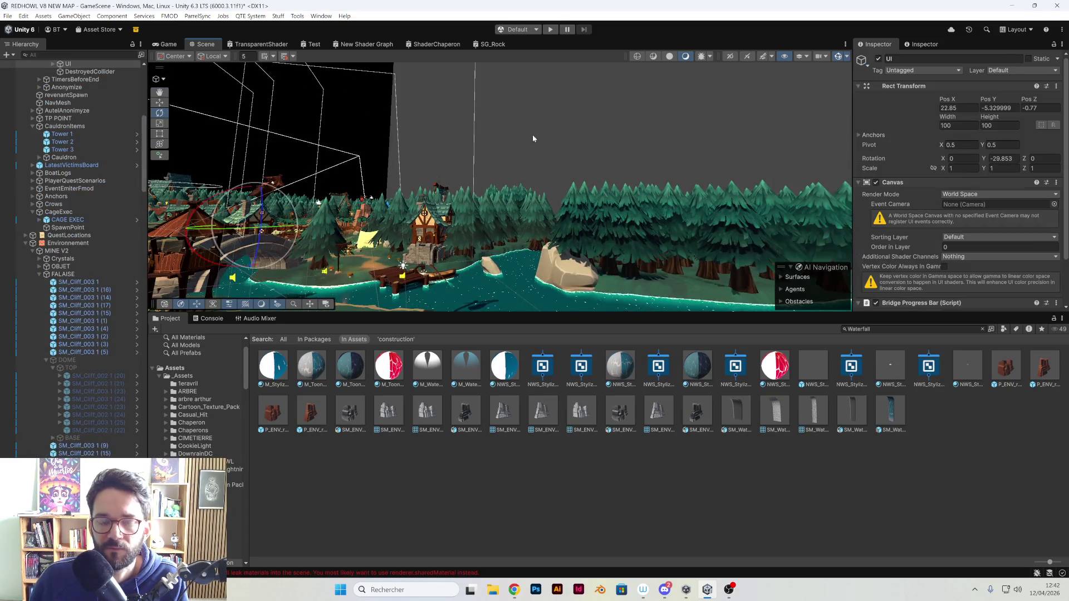
- Select the steam effect at the waterfall base with the Move tool active
drag(536, 132, 476, 302)
click(471, 281)
key(f)
key(w)
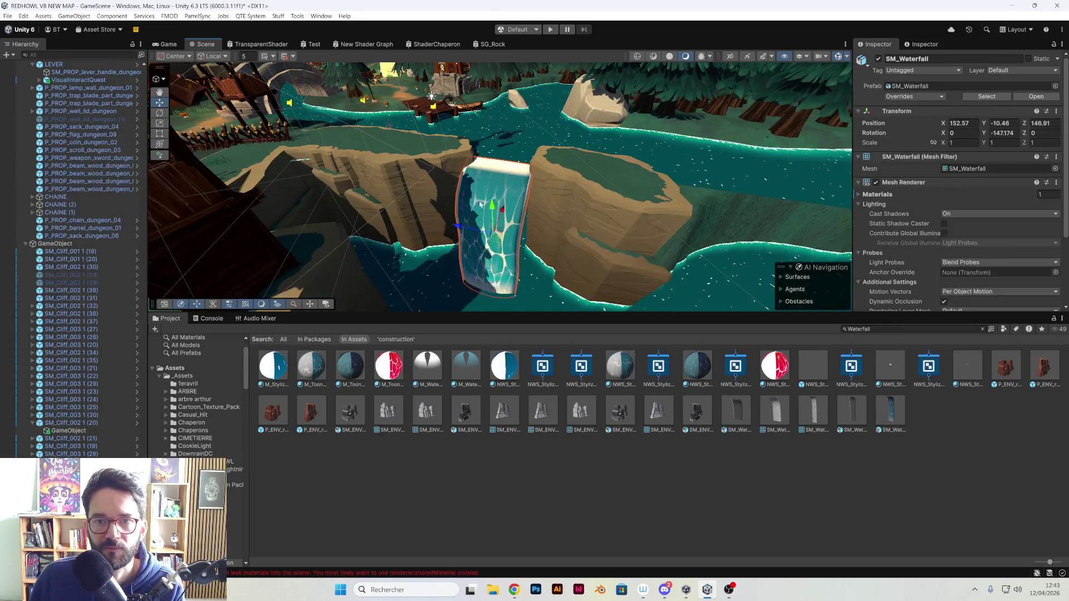
click(524, 286)
key(f)
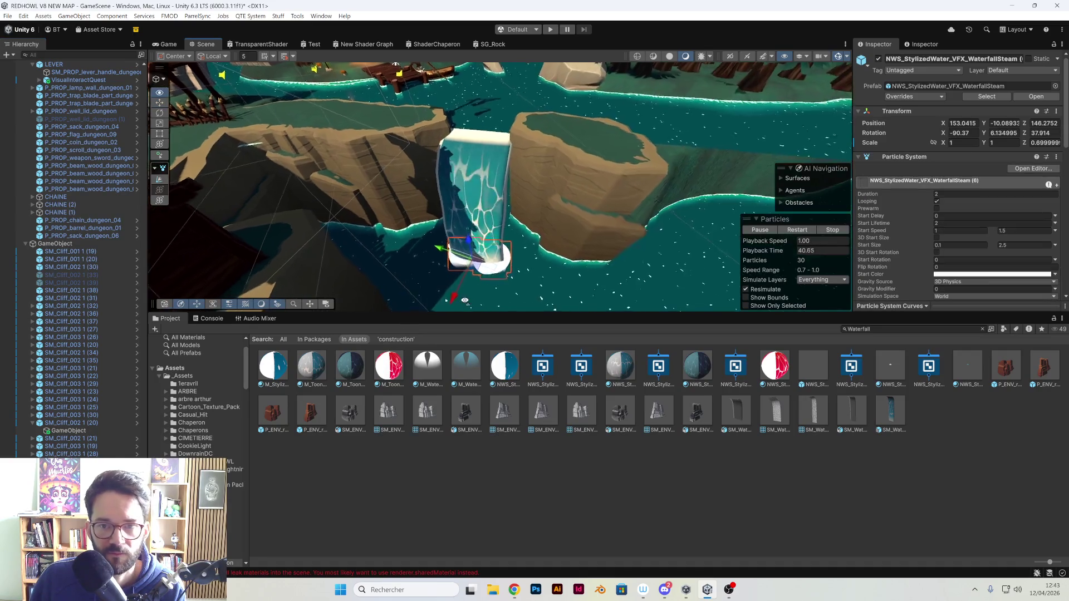
click(476, 259)
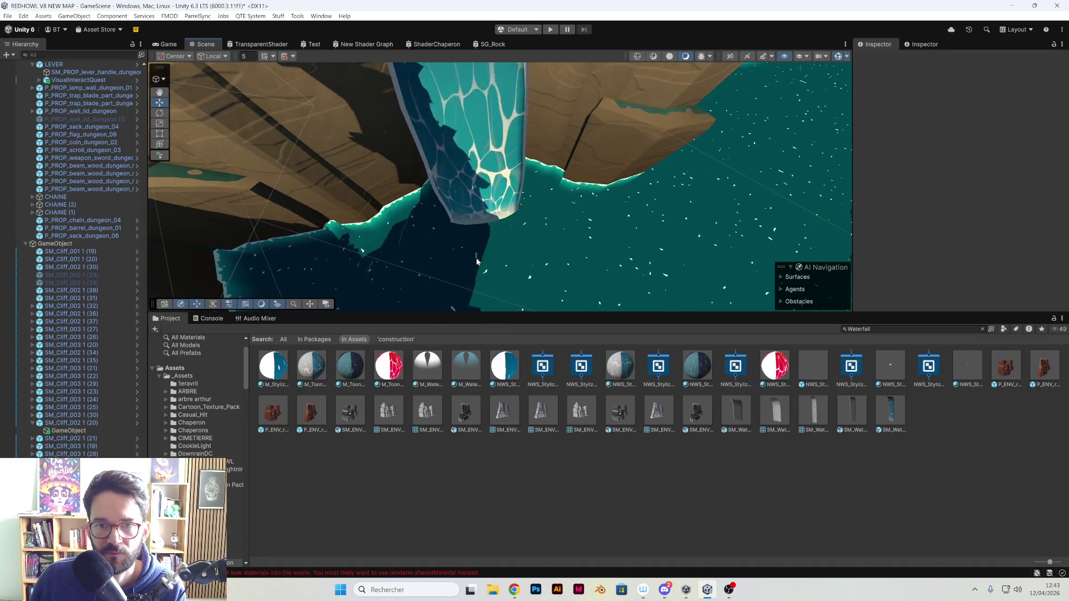
click(479, 263)
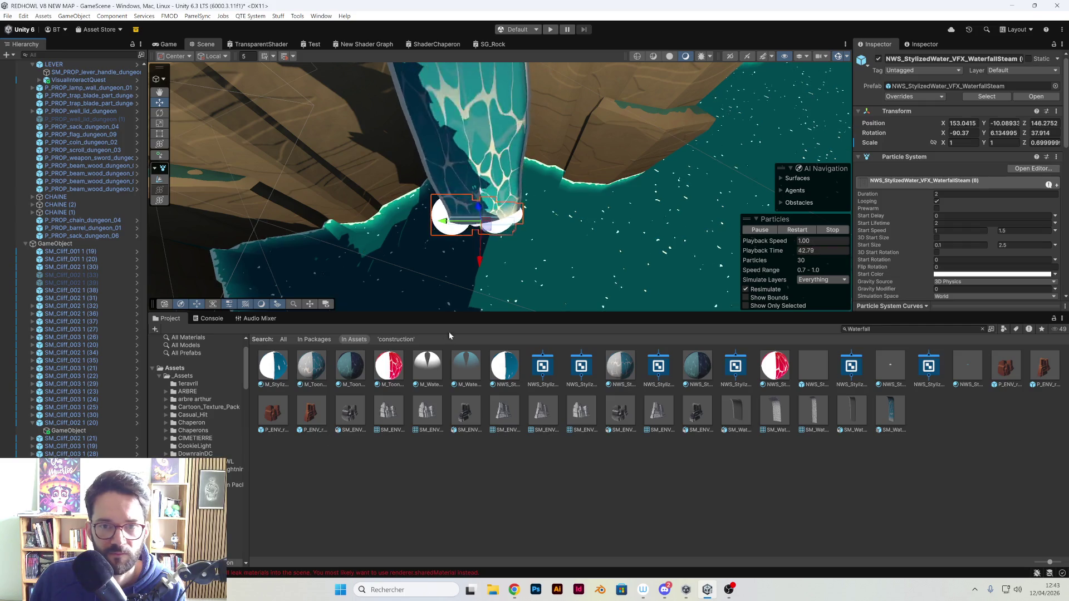
- Drag the steam effect down so it rests on the water where the fall lands
mouse_move(480, 266)
mouse_down()
mouse_move(477, 281)
mouse_move(476, 215)
mouse_move(419, 226)
mouse_move(523, 238)
mouse_move(837, 80)
mouse_move(835, 60)
mouse_up()
mouse_move(798, 93)
mouse_down()
mouse_move(543, 262)
mouse_move(571, 191)
mouse_move(495, 166)
mouse_move(517, 257)
mouse_move(470, 199)
mouse_up()
scroll(496, 167, down, 10)
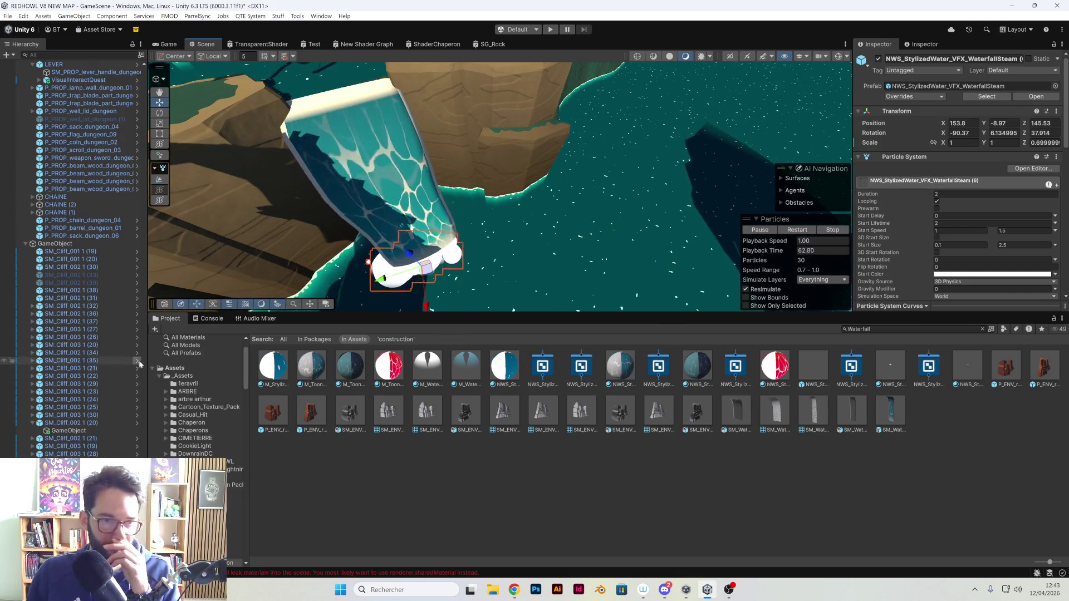
scroll(83, 251, up, 15)
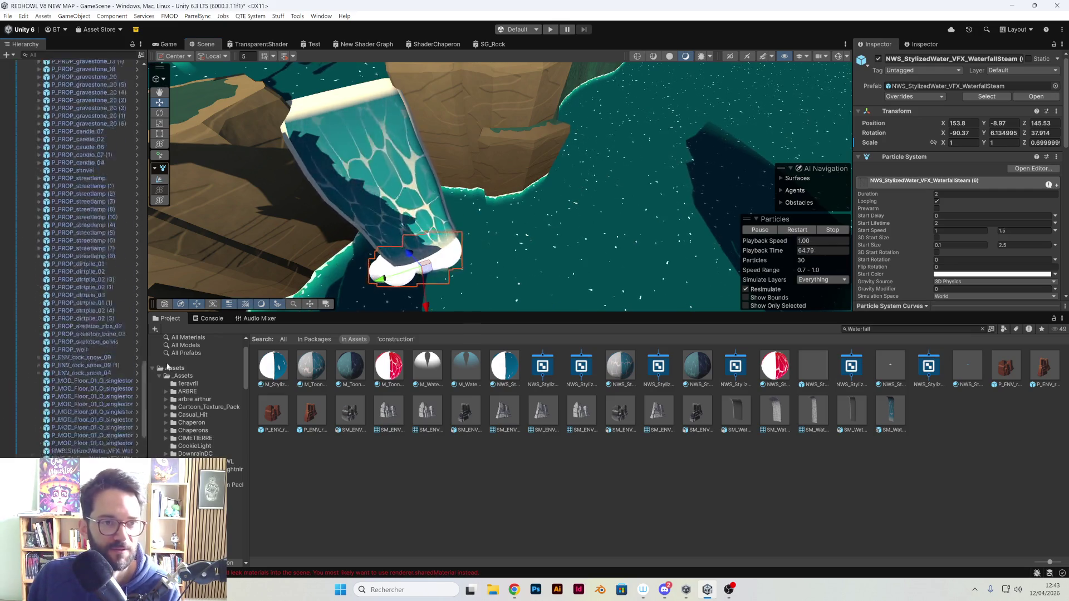
drag(171, 115, 170, 78)
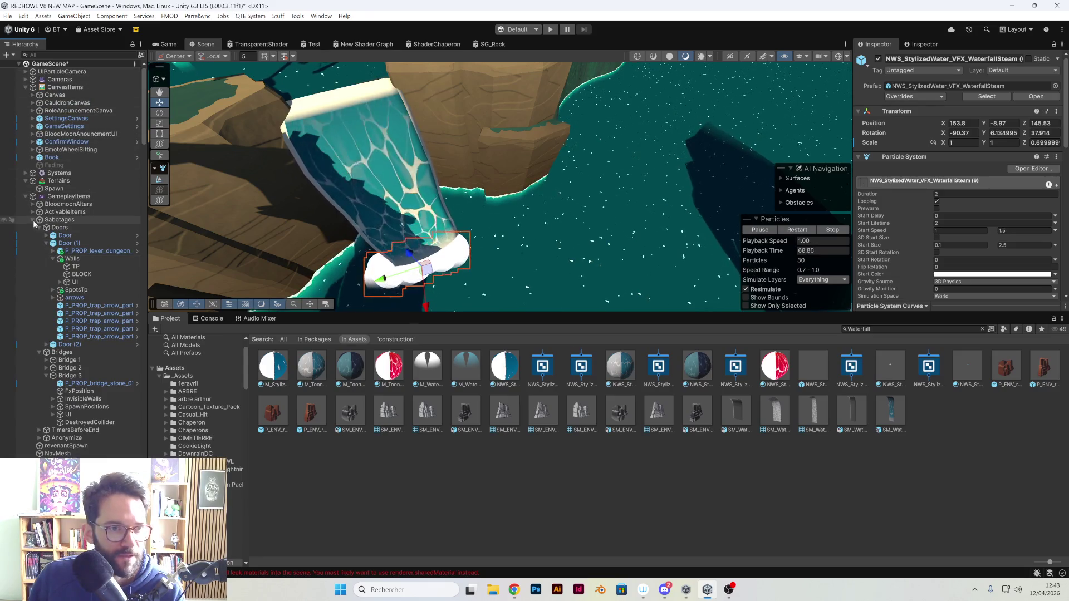
- Collapse the GameplayItems and MINE V2 groups, then toggle Static on GROUP TREE (14) and cancel
click(26, 197)
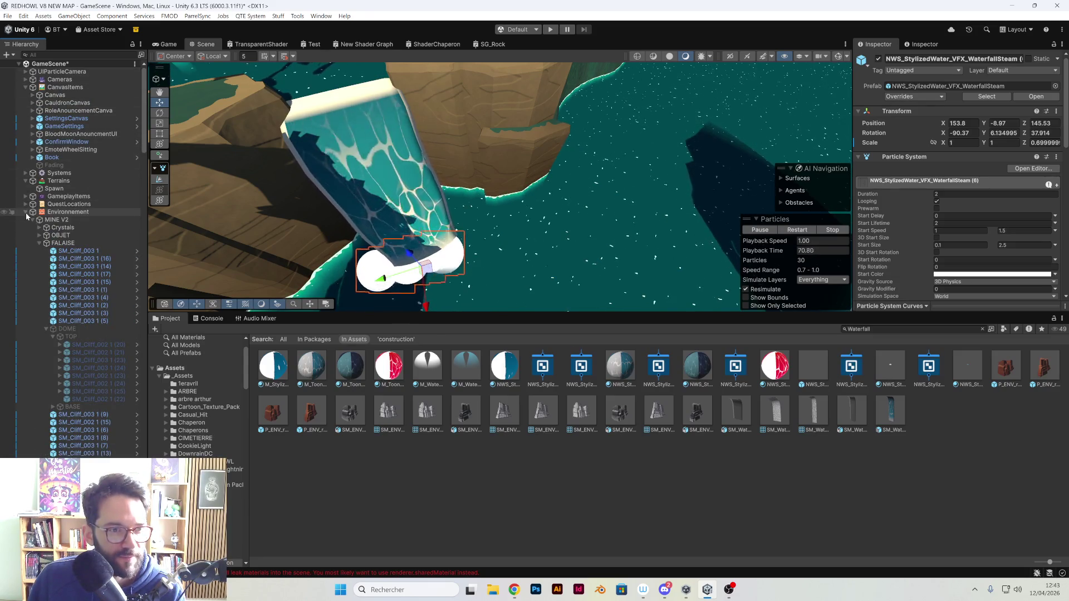
click(31, 220)
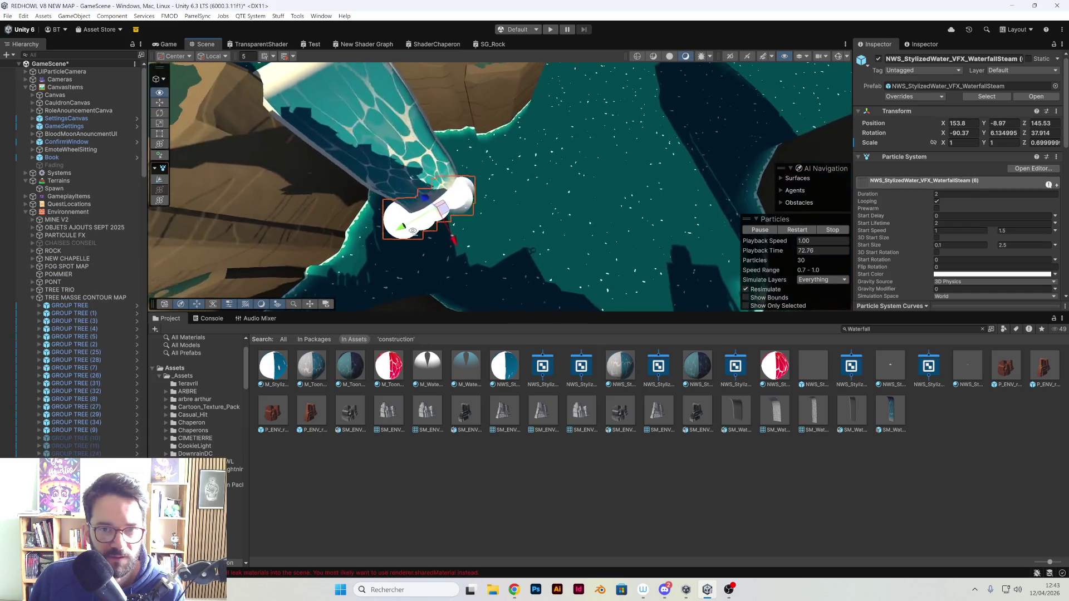
drag(513, 215, 501, 168)
scroll(86, 392, down, 5)
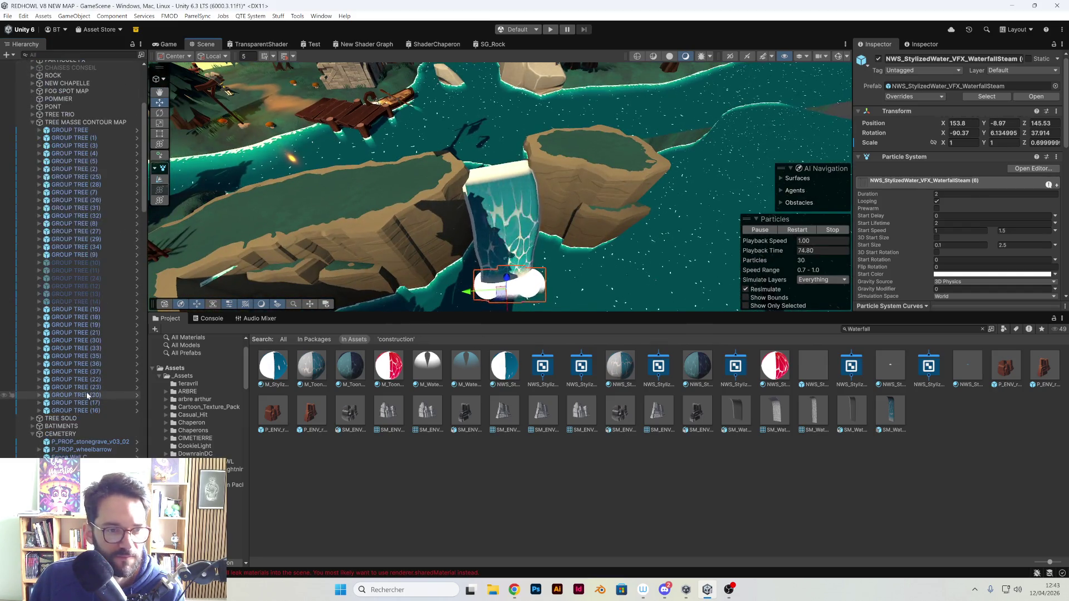
click(94, 258)
click(89, 276)
drag(362, 222, 525, 206)
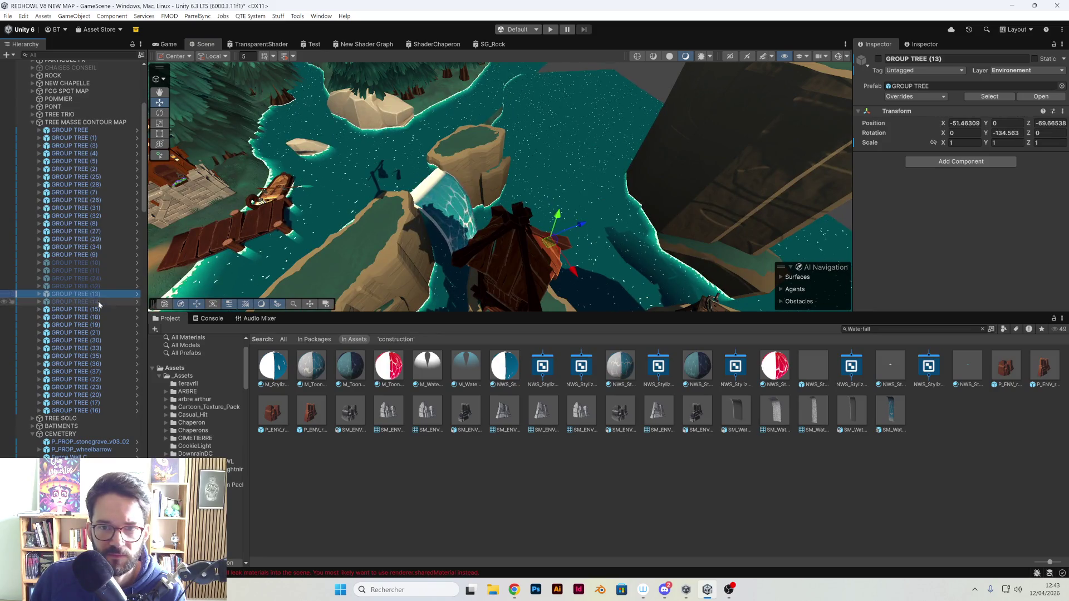
click(1036, 59)
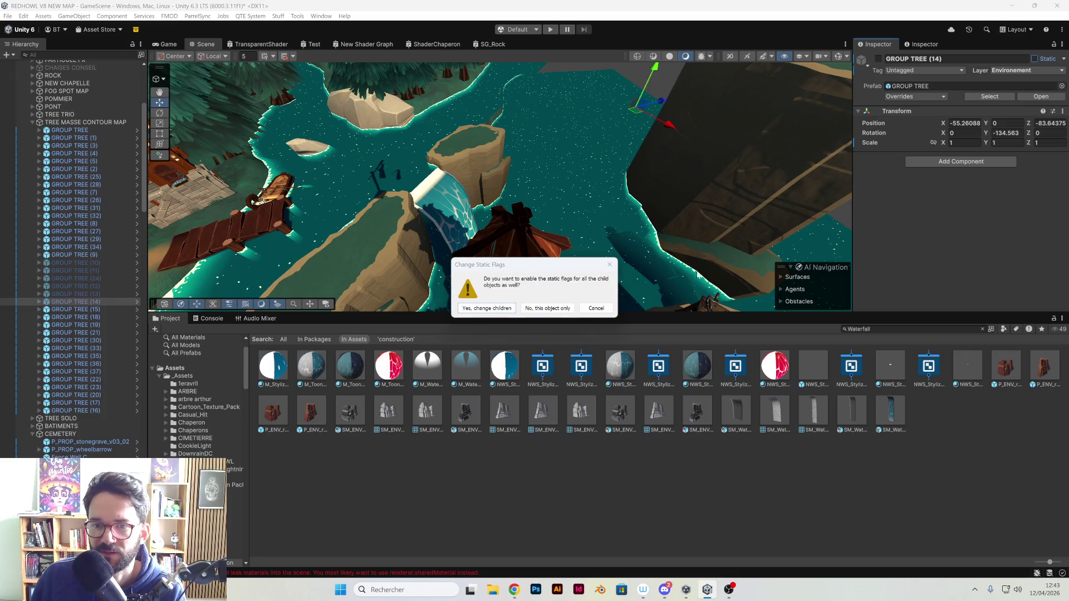
click(596, 308)
mouse_move(600, 309)
mouse_down()
mouse_move(641, 163)
mouse_move(633, 242)
mouse_move(577, 204)
mouse_move(501, 254)
mouse_move(157, 172)
mouse_up()
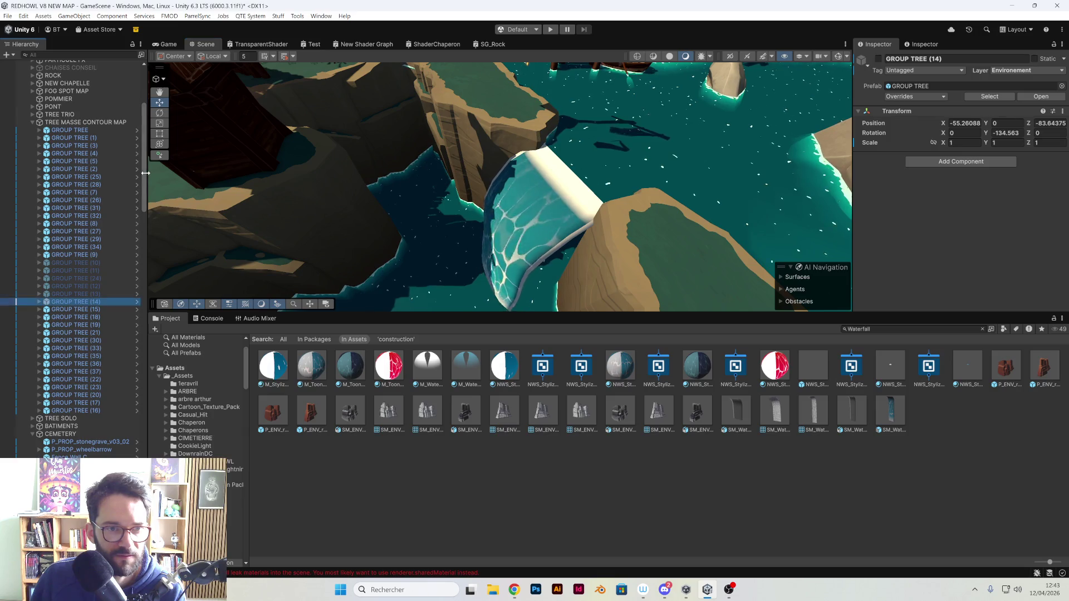
scroll(83, 223, down, 15)
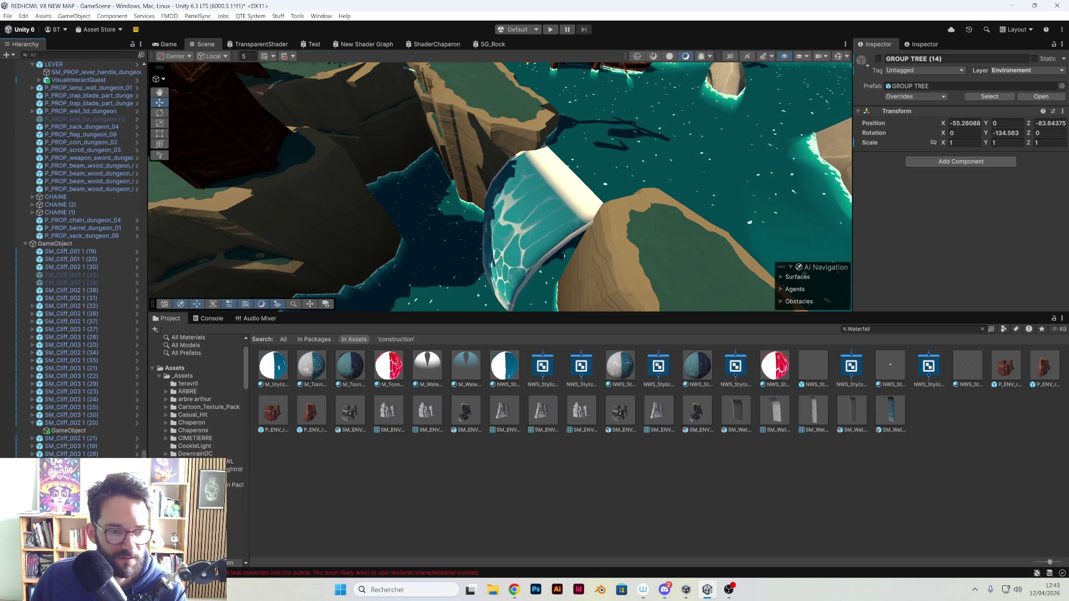
- Tilt the top steam effect to a new angle and shift it right and up
click(469, 267)
key(f)
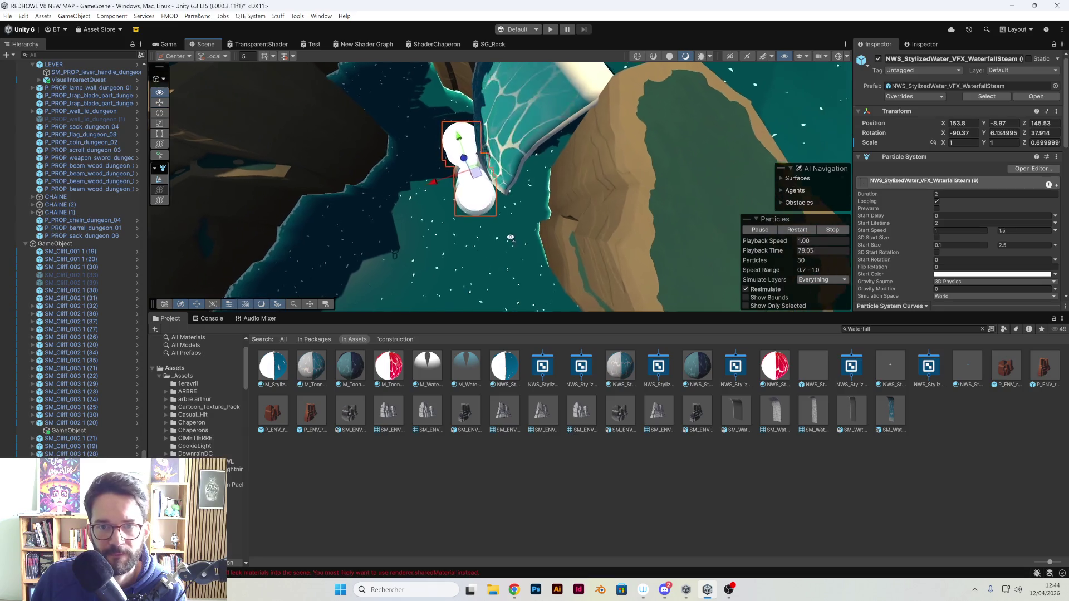
key(e)
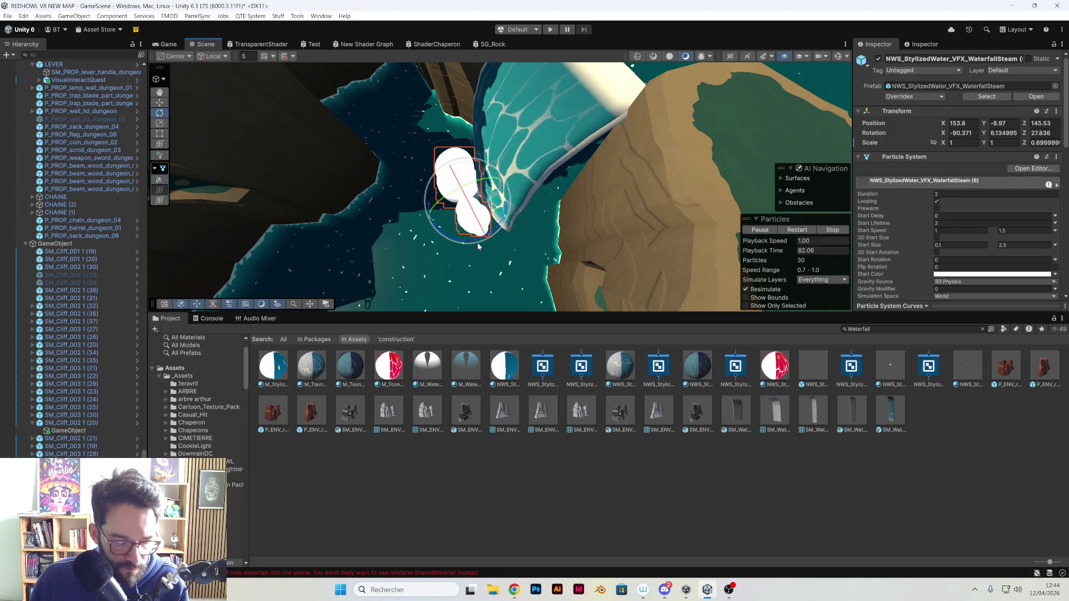
key(w)
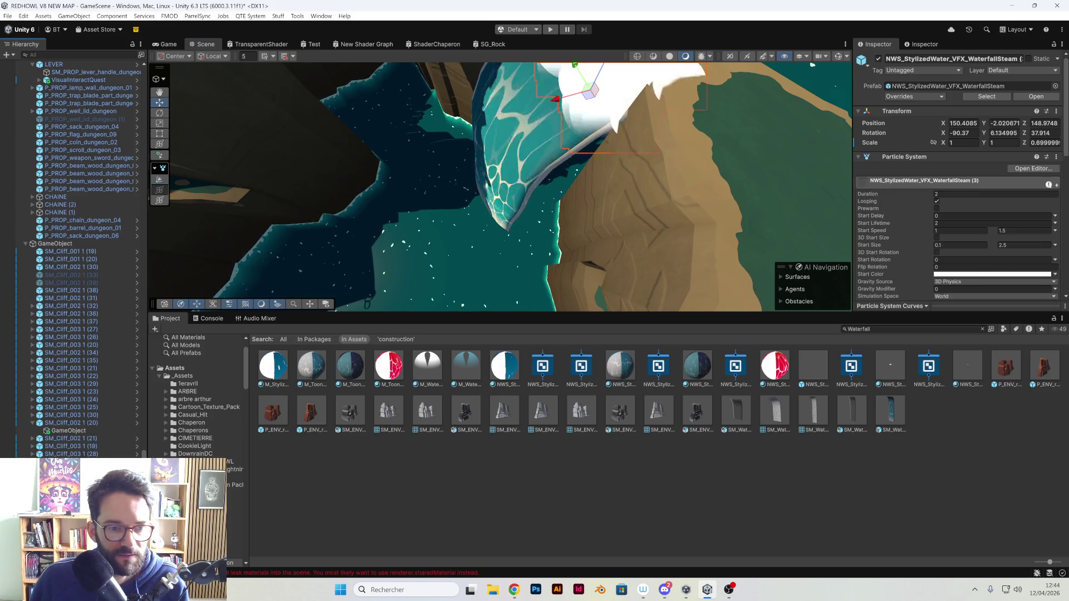
key(f)
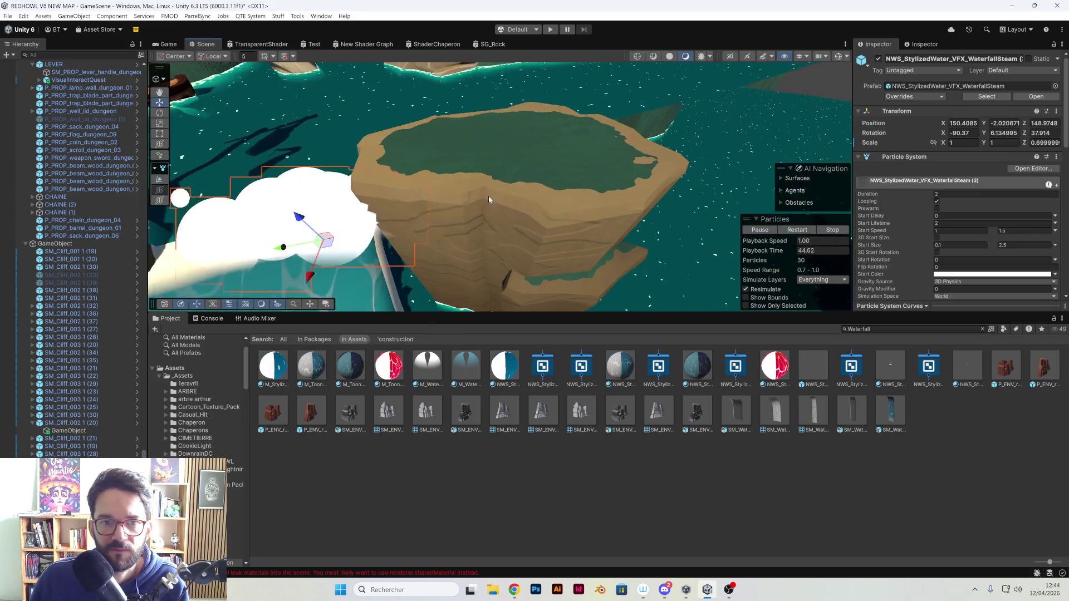
key(e)
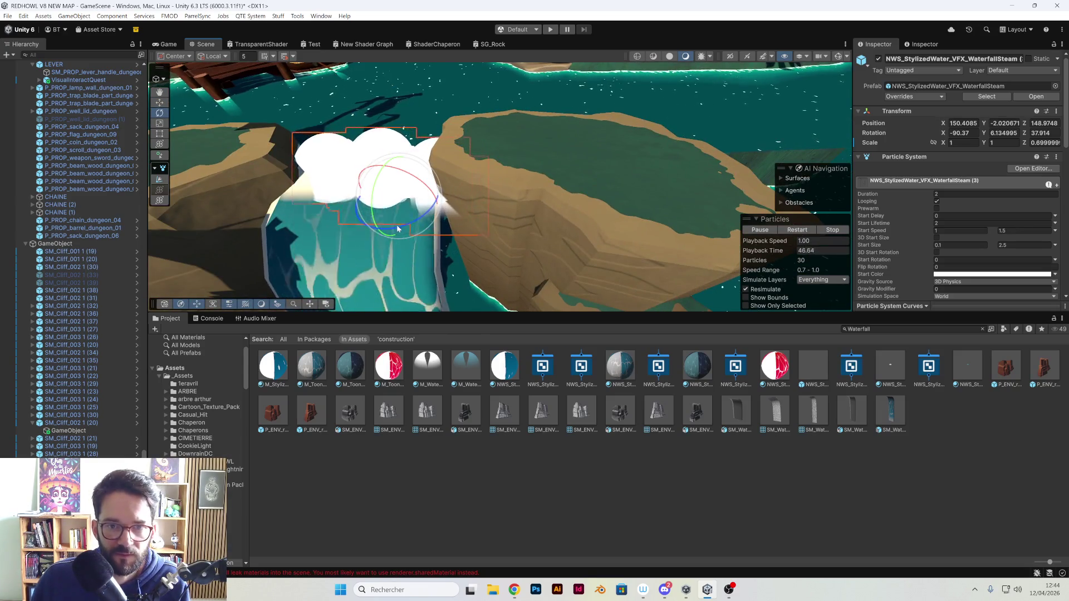
drag(411, 228, 430, 226)
key(w)
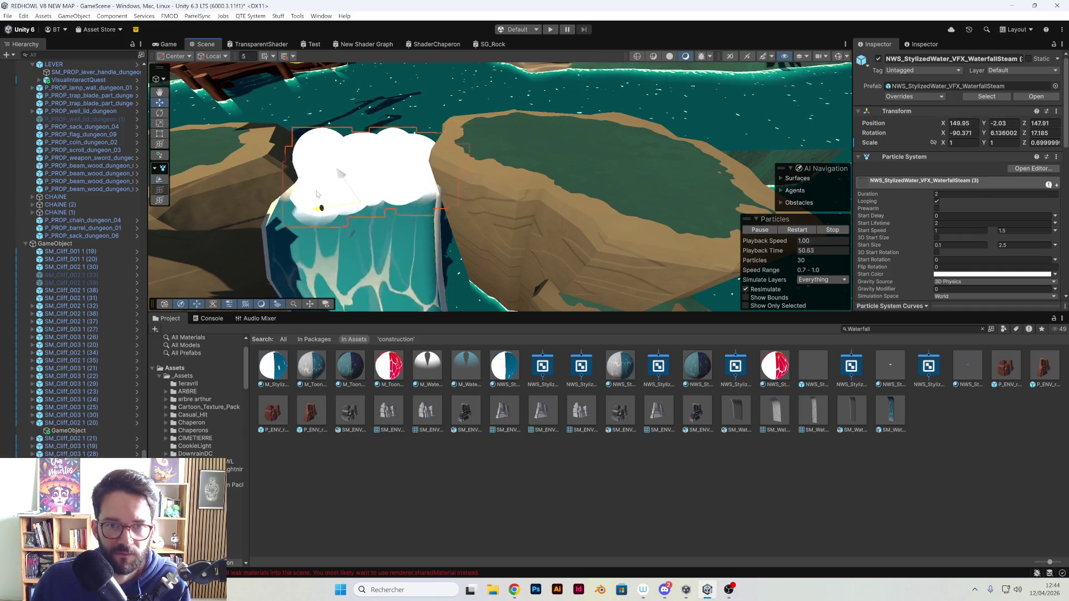
drag(363, 204, 402, 195)
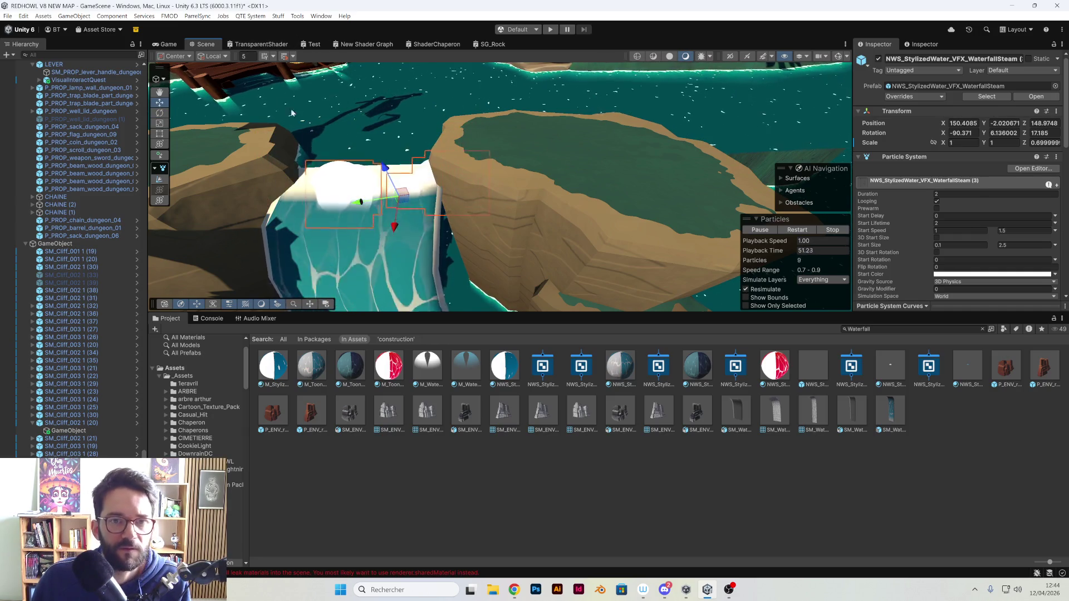
- Set the transform handles to Center position and Global orientation
click(183, 56)
click(178, 78)
click(179, 58)
click(203, 67)
click(219, 68)
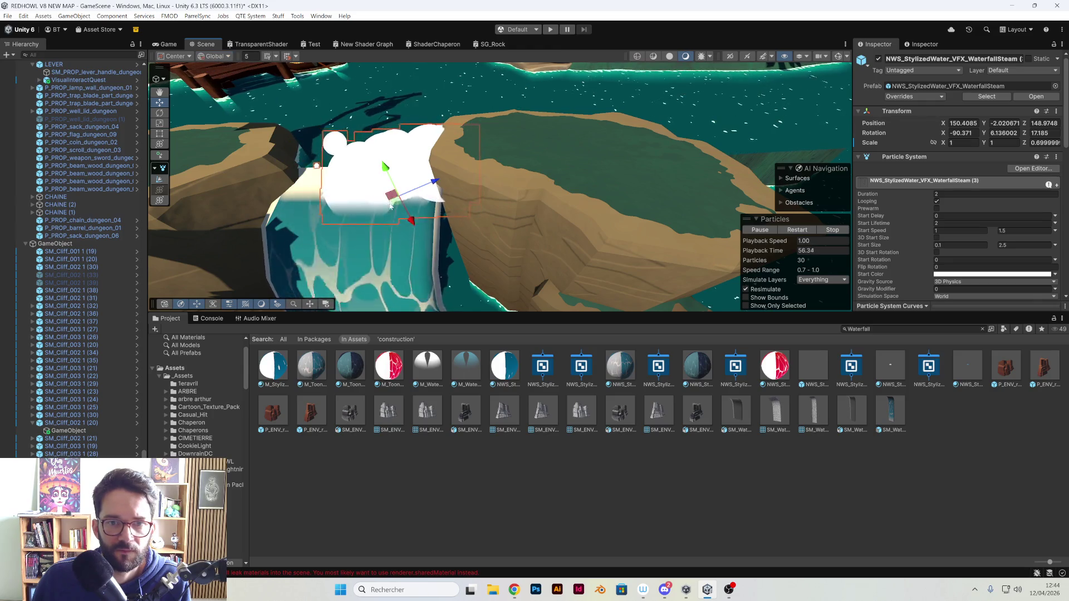
- Move steam effect (3) onto the small waterfall's top at 150.52, -2.02, 148.32
mouse_move(392, 208)
mouse_down()
mouse_move(382, 94)
mouse_move(617, 196)
mouse_move(548, 219)
mouse_up()
mouse_move(511, 196)
mouse_down()
mouse_move(474, 187)
mouse_move(490, 188)
mouse_move(467, 195)
mouse_move(474, 210)
mouse_move(457, 209)
mouse_up()
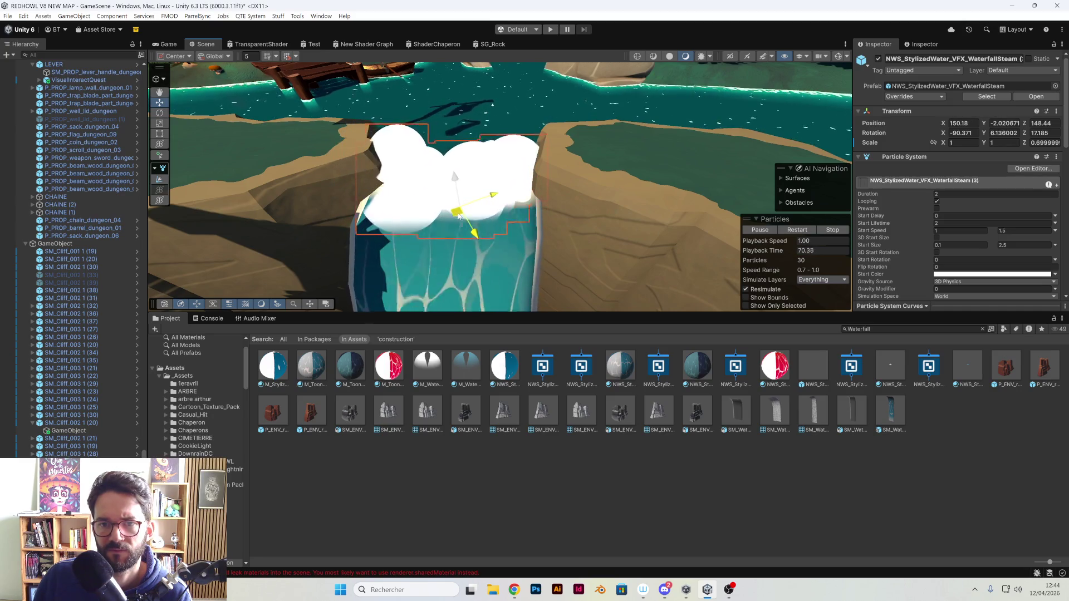
scroll(486, 198, down, 5)
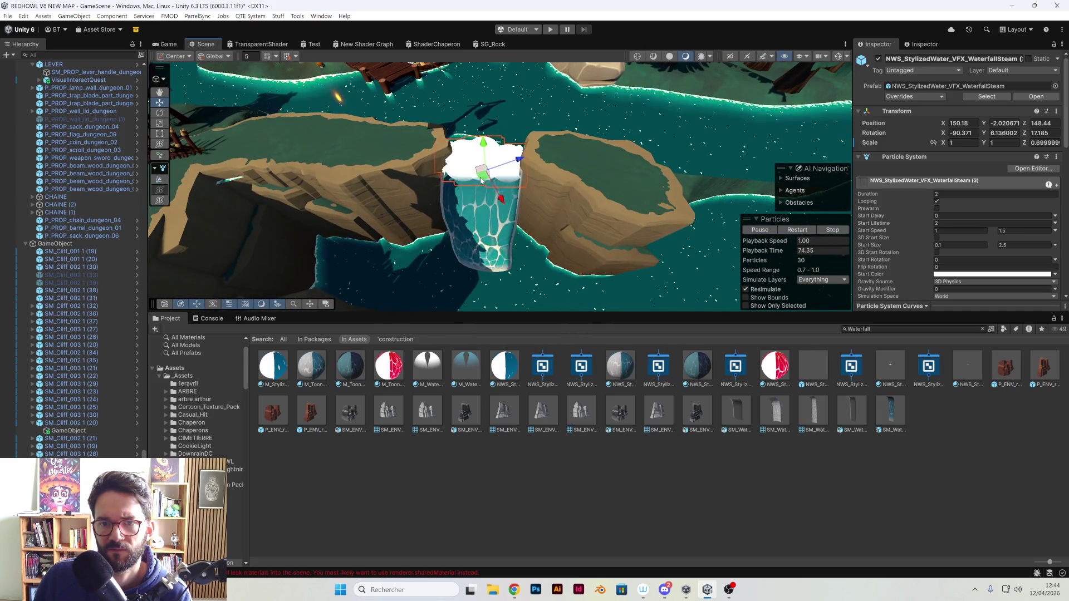
mouse_move(508, 182)
mouse_down()
mouse_move(391, 159)
mouse_move(458, 118)
mouse_up()
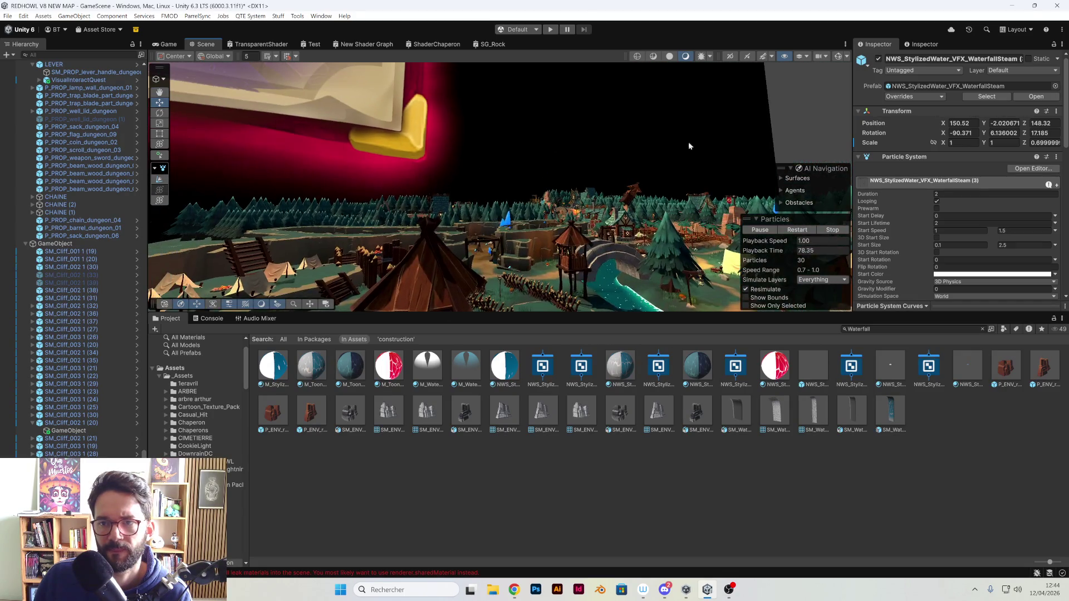
- Duplicate the cliff beside the waterfall and move the copy further along the river
click(723, 134)
mouse_move(795, 119)
mouse_down()
mouse_move(730, 252)
mouse_move(621, 215)
mouse_move(644, 248)
mouse_move(450, 231)
mouse_move(251, 178)
mouse_up()
click(203, 165)
key(ctrl+d)
mouse_move(252, 223)
mouse_down()
mouse_move(593, 287)
mouse_move(554, 257)
mouse_move(518, 254)
mouse_up()
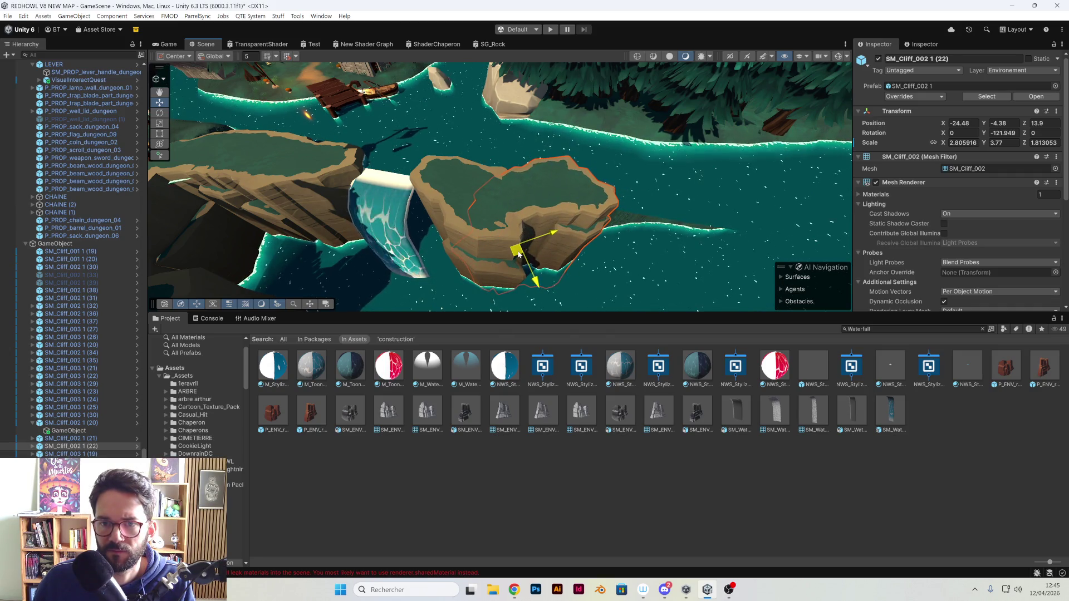
- Duplicate SM_Cliff_003 1 (25) and slide the copy back toward the waterfall as a ledge
click(184, 162)
key(f)
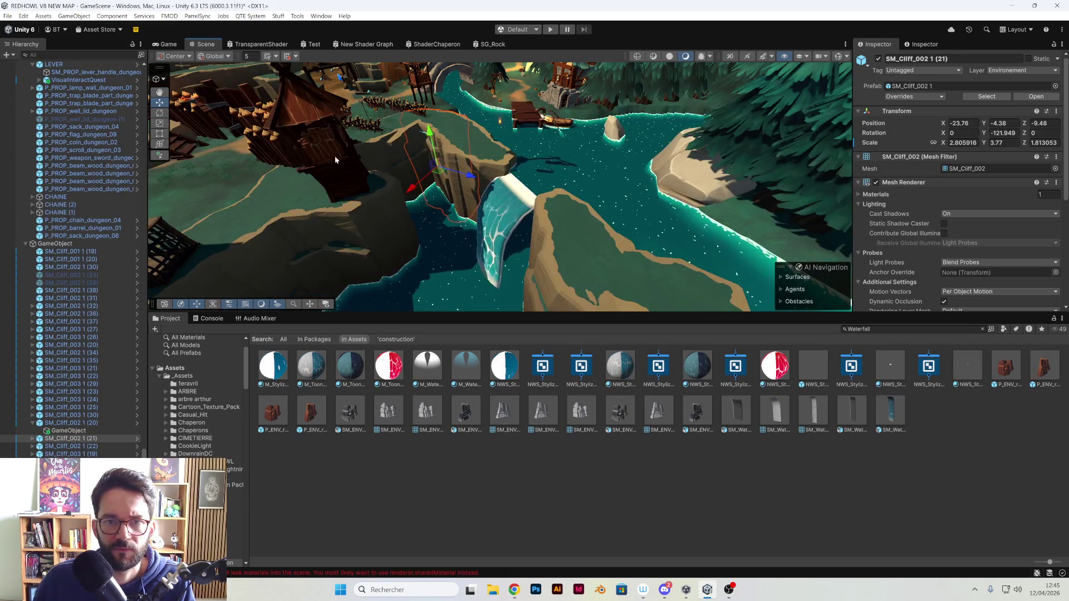
click(71, 407)
key(f)
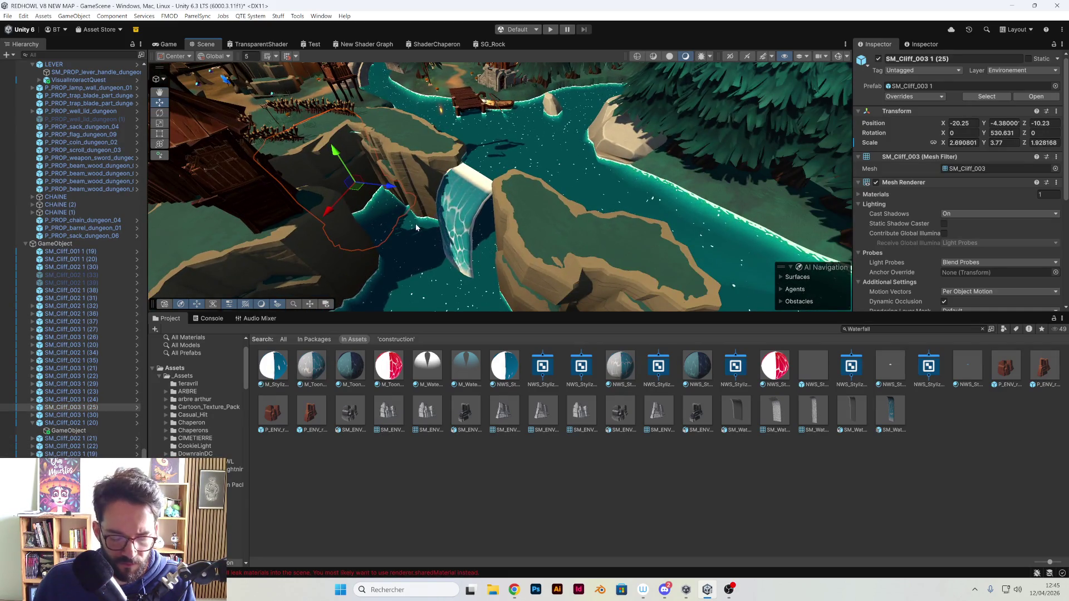
key(ctrl+d)
drag(354, 184, 503, 246)
key(f)
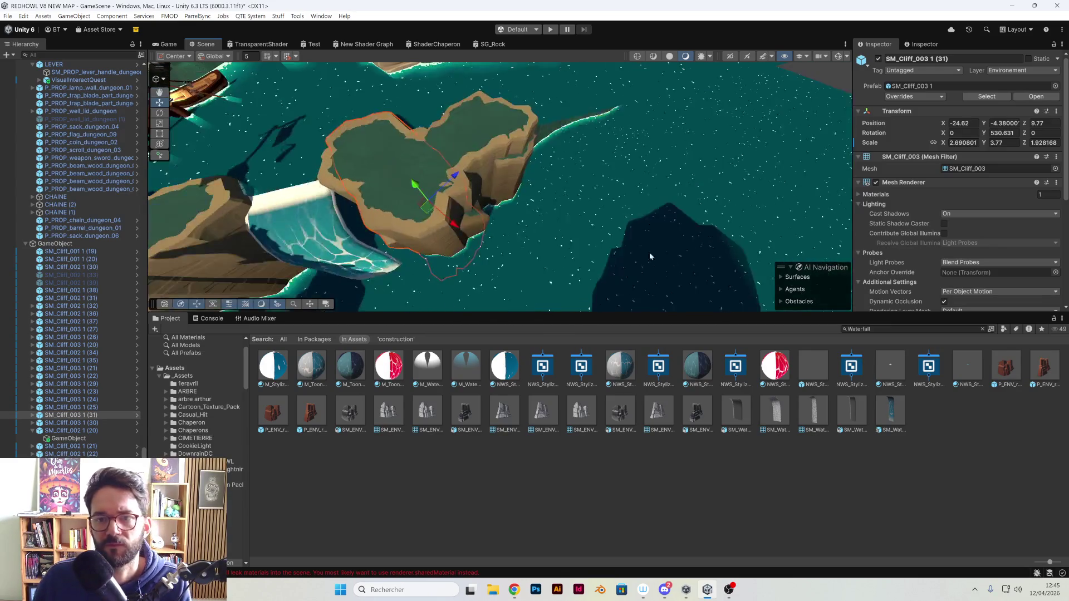
mouse_move(430, 216)
mouse_down()
mouse_move(582, 181)
mouse_move(646, 216)
mouse_up()
key(e)
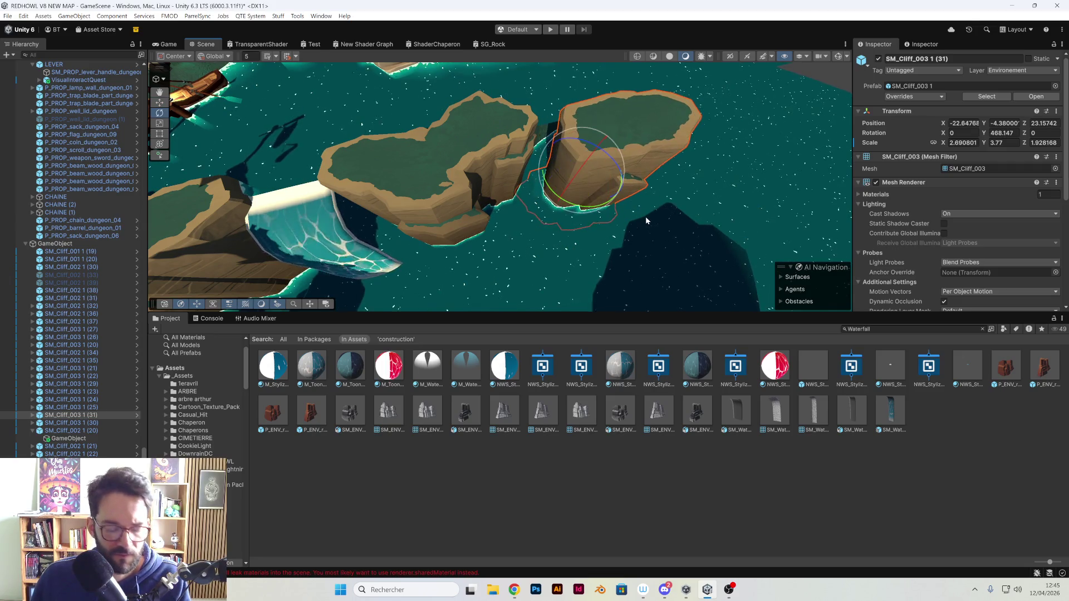
key(w)
mouse_move(584, 181)
mouse_down()
mouse_move(524, 163)
mouse_move(687, 118)
mouse_move(521, 162)
mouse_up()
click(703, 115)
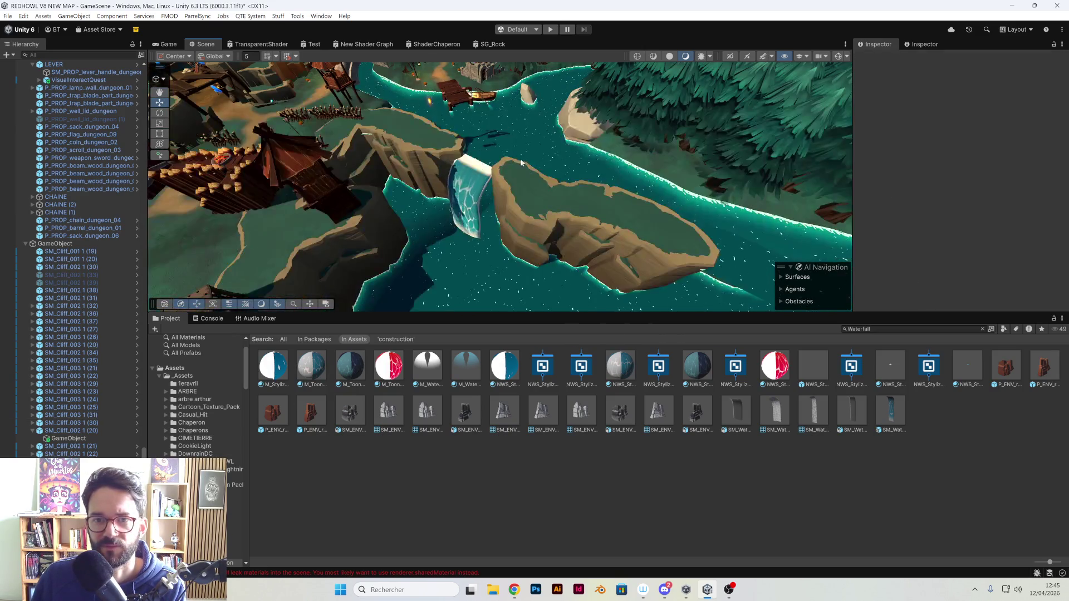
- Duplicate cliff SM_Cliff_003 1 (31) and move the copy left to -26.19, -8.34, 3.99 beside the waterfall
scroll(503, 175, up, 10)
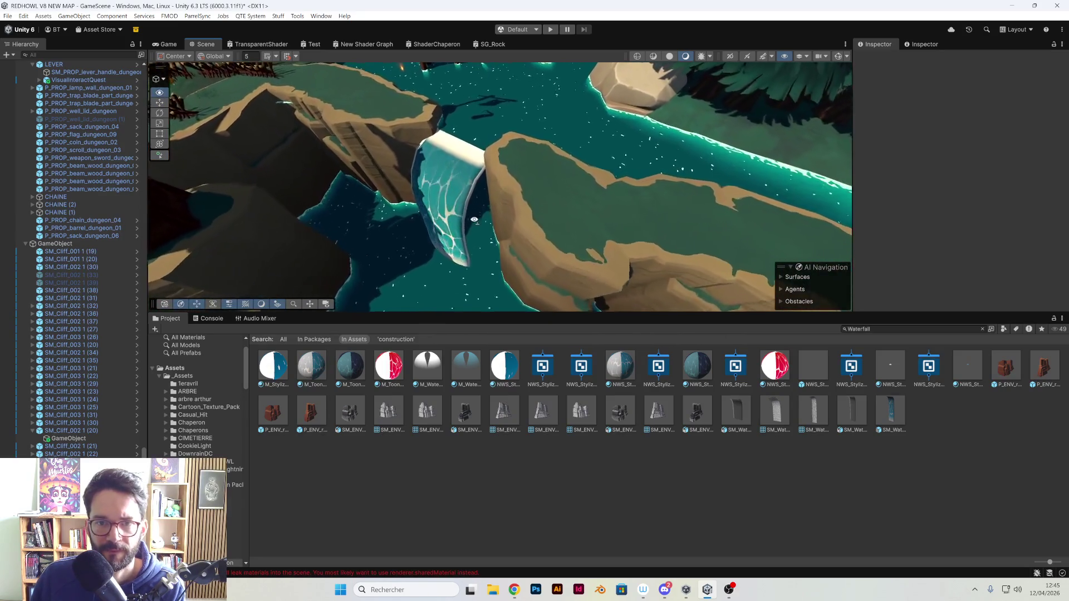
mouse_move(472, 233)
mouse_down()
mouse_move(419, 213)
mouse_move(523, 219)
mouse_move(620, 197)
mouse_up()
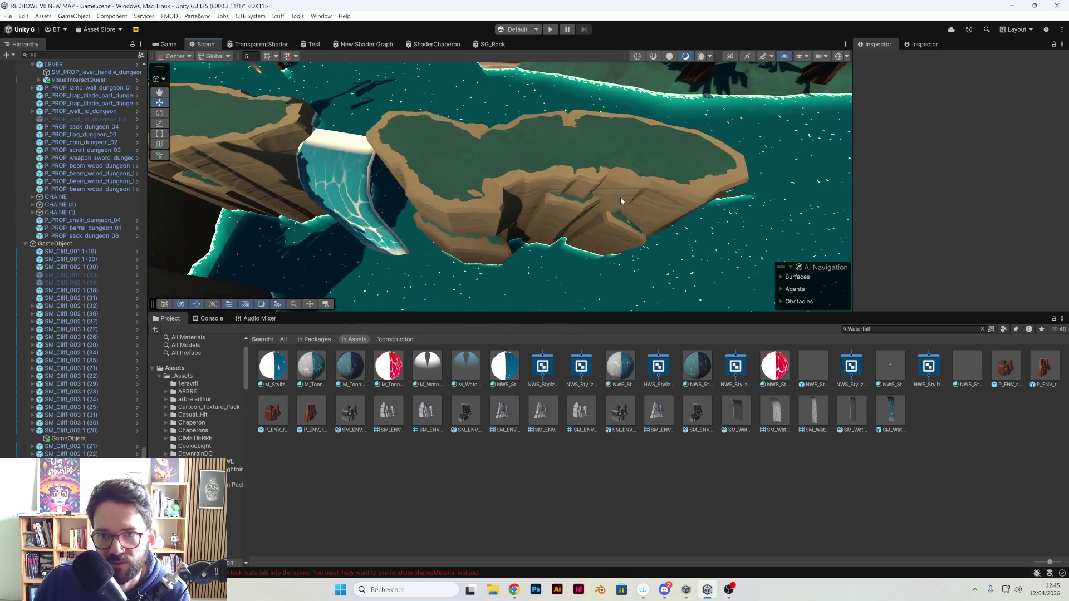
click(625, 241)
key(ctrl+d)
mouse_move(589, 215)
mouse_down()
mouse_move(490, 230)
mouse_move(487, 240)
mouse_move(408, 238)
mouse_move(400, 222)
mouse_up()
key(f)
mouse_move(458, 191)
alt+mouse_down()
mouse_move(606, 97)
mouse_move(535, 223)
alt+mouse_up()
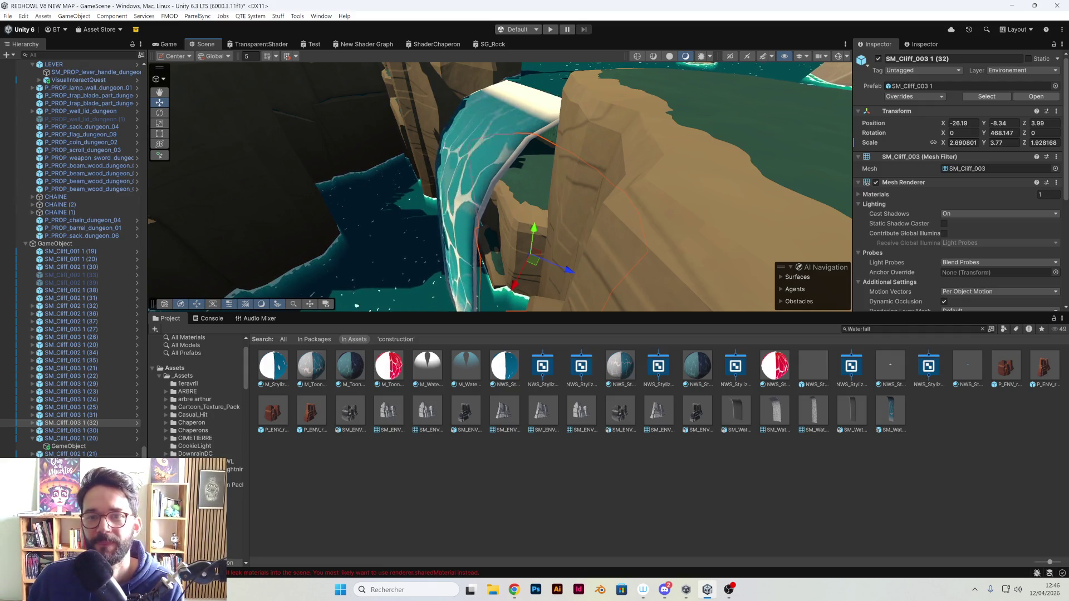
- Raise cliff SM_Cliff_003 1 (32) to Y -6.44 against the falling water
mouse_move(566, 245)
mouse_down()
mouse_move(555, 243)
mouse_move(563, 210)
mouse_move(541, 182)
mouse_move(552, 191)
mouse_move(448, 222)
mouse_move(494, 240)
mouse_move(465, 224)
mouse_up()
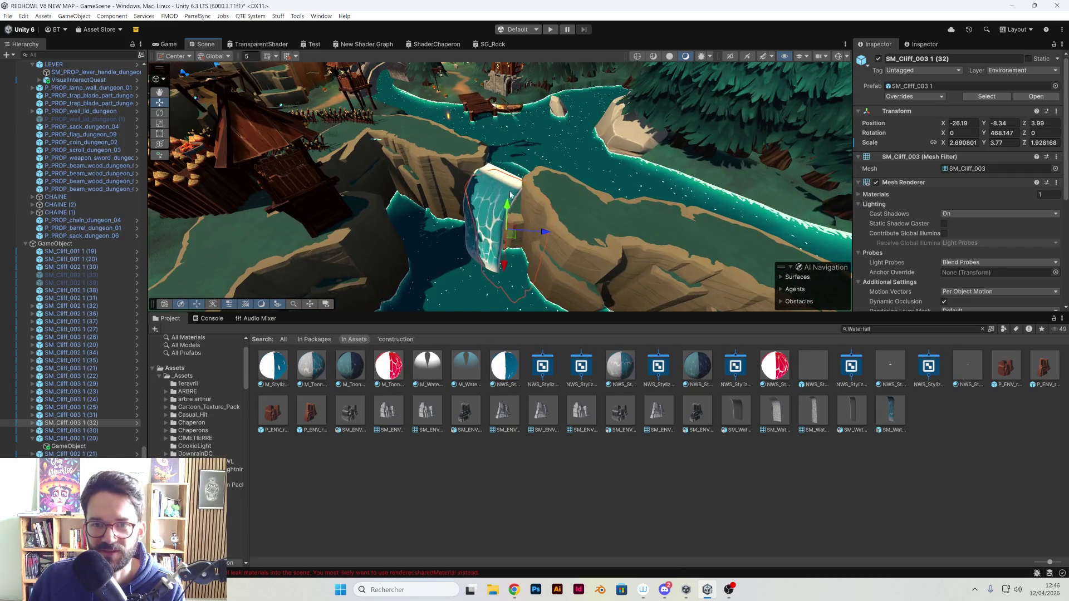
mouse_move(542, 206)
mouse_down()
mouse_move(358, 146)
mouse_move(848, 223)
mouse_up()
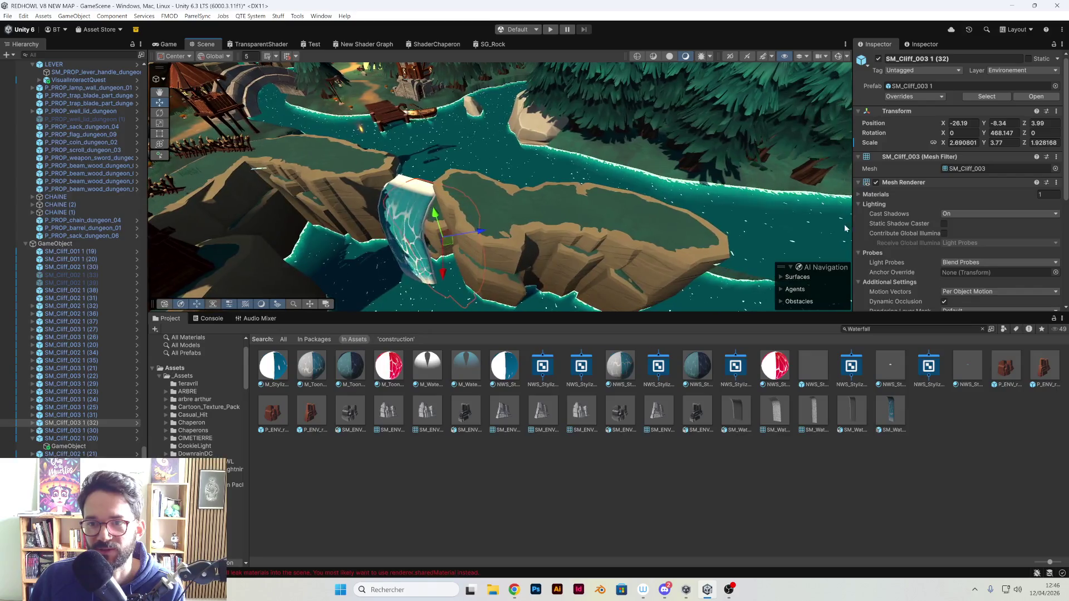
mouse_move(449, 200)
mouse_down()
mouse_move(570, 219)
mouse_move(471, 210)
mouse_move(553, 247)
mouse_move(523, 219)
mouse_move(485, 218)
mouse_up()
click(549, 201)
click(494, 217)
scroll(485, 219, up, 10)
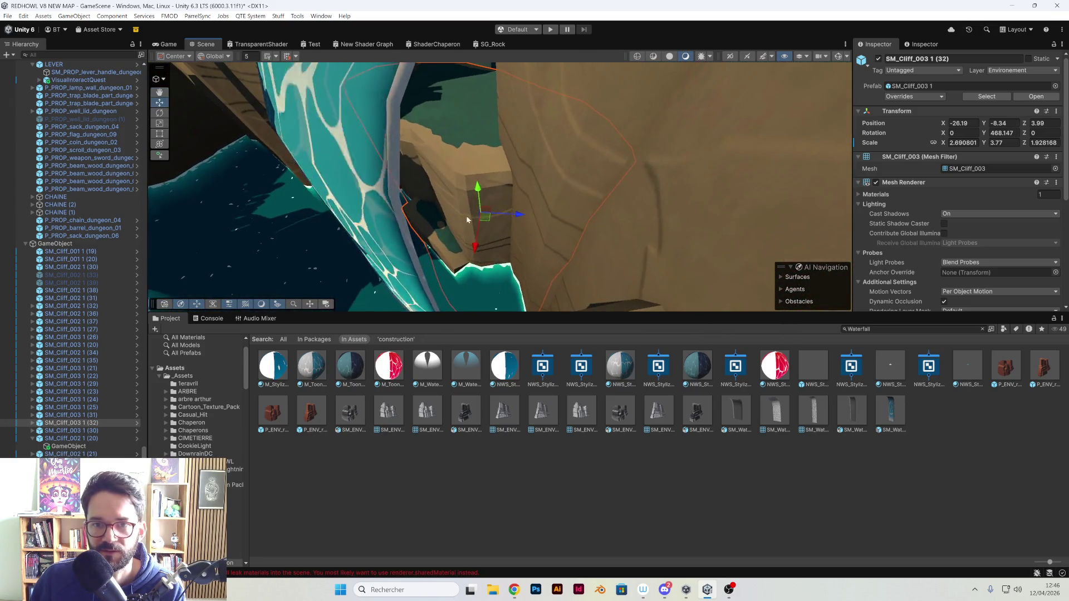
scroll(440, 182, up, 3)
drag(490, 237, 492, 210)
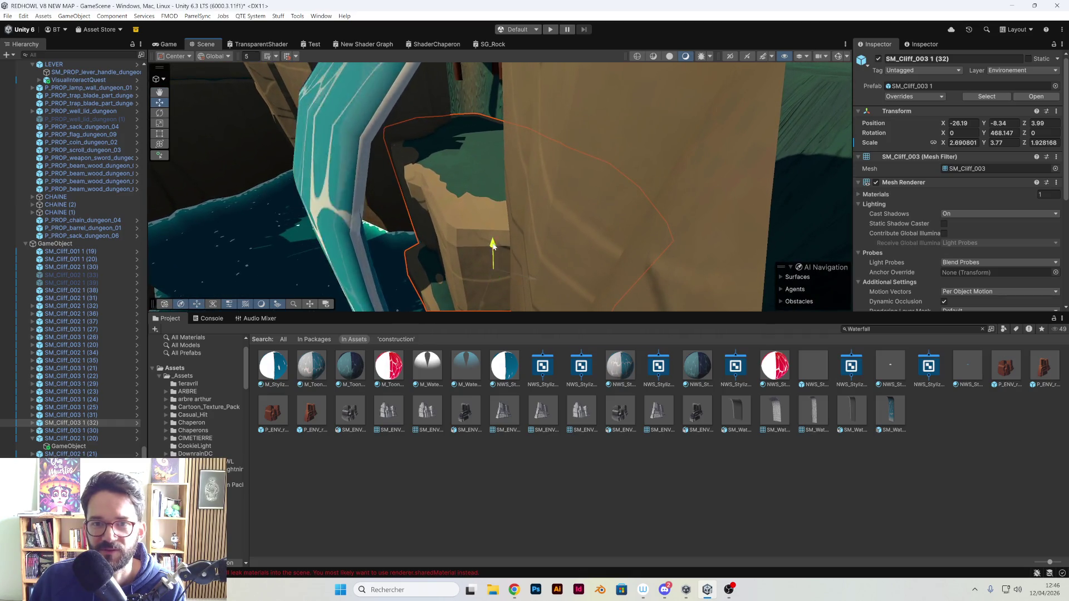
scroll(479, 251, down, 5)
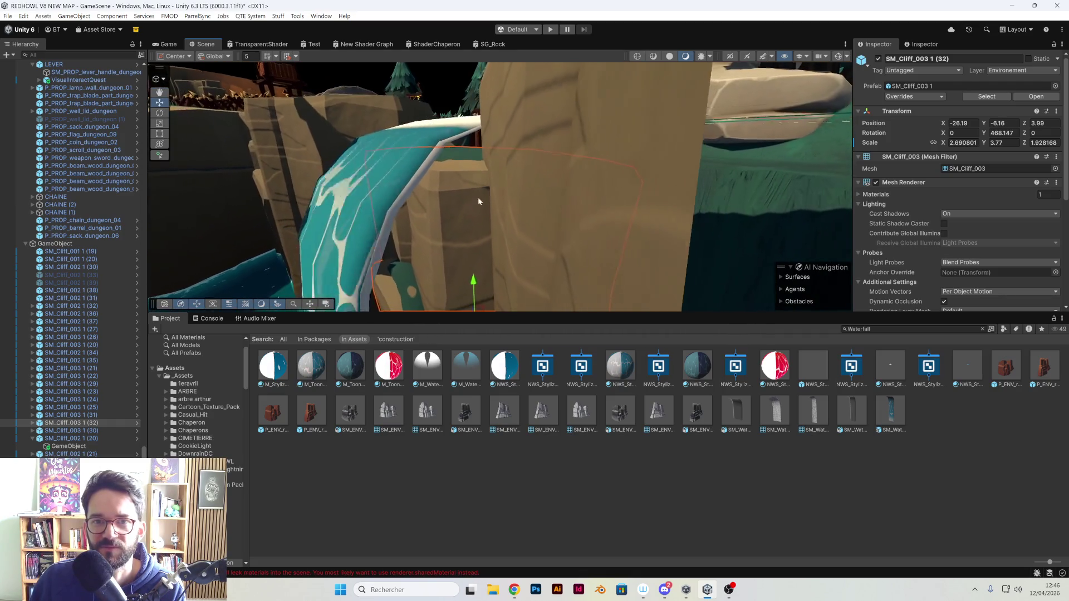
mouse_move(477, 279)
mouse_down()
mouse_move(516, 276)
mouse_move(492, 203)
mouse_move(460, 235)
mouse_move(573, 222)
mouse_move(564, 228)
mouse_move(352, 74)
mouse_up()
click(9, 16)
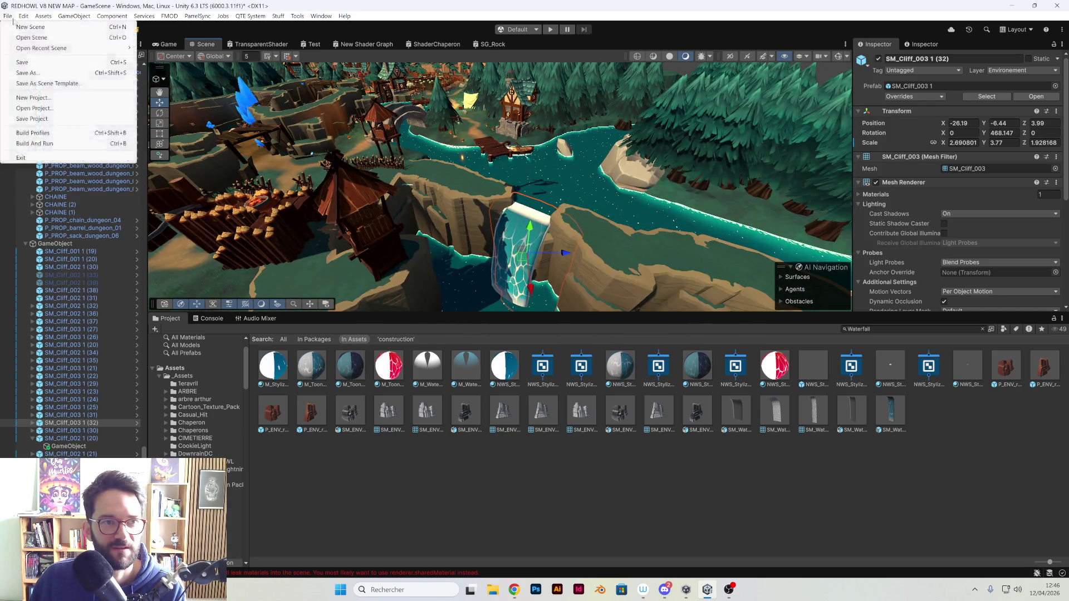
- Save the scene and preview the waterfall with Scene view effects toggled on, then off
click(34, 62)
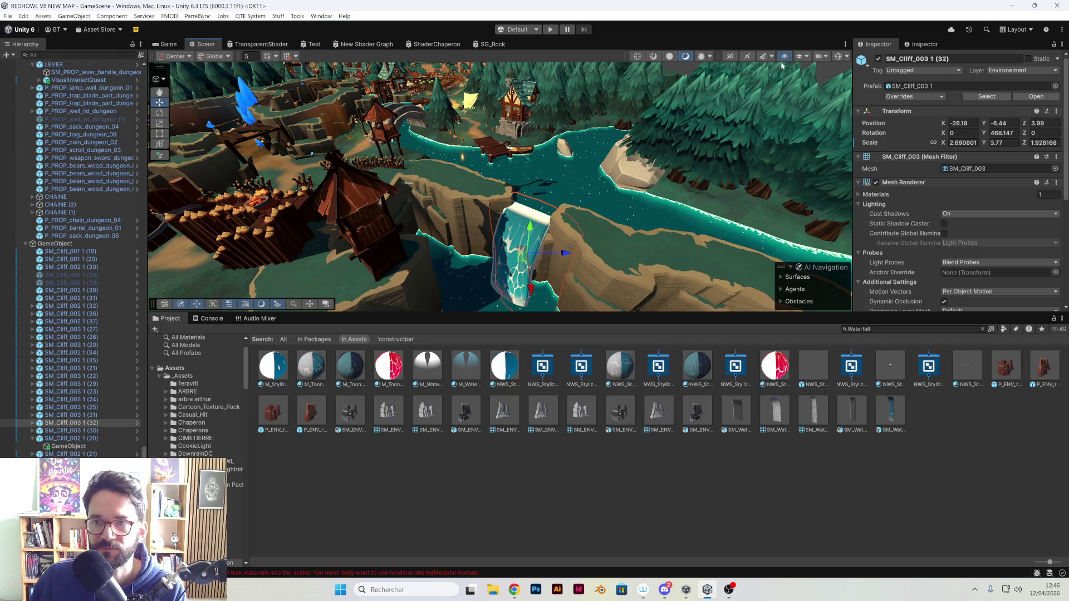
click(764, 58)
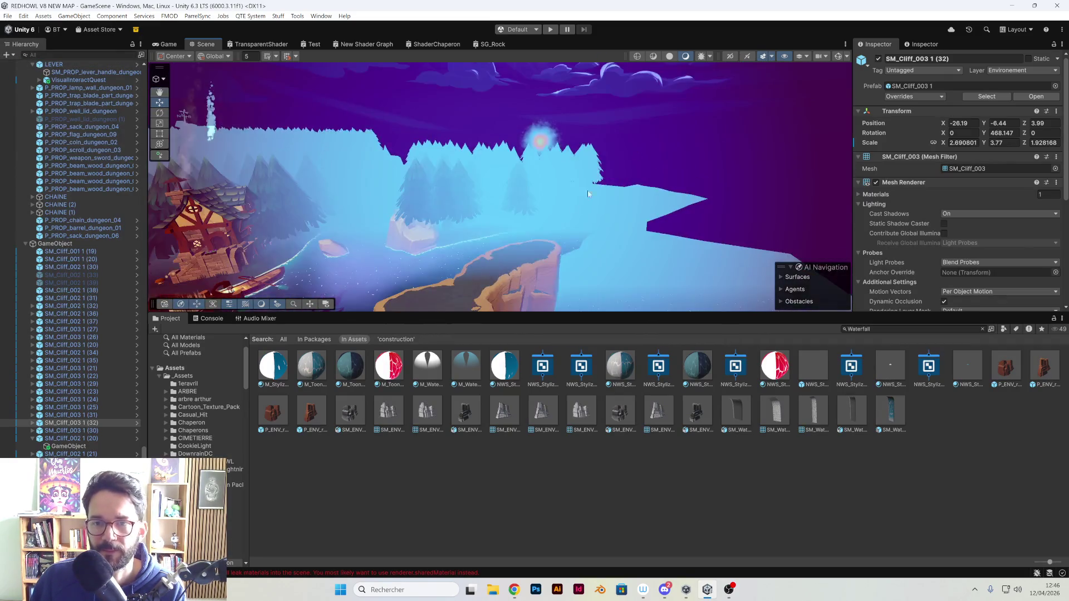
click(631, 156)
mouse_move(631, 156)
mouse_down()
mouse_move(604, 292)
mouse_move(543, 282)
mouse_move(546, 259)
mouse_up()
scroll(604, 293, up, 5)
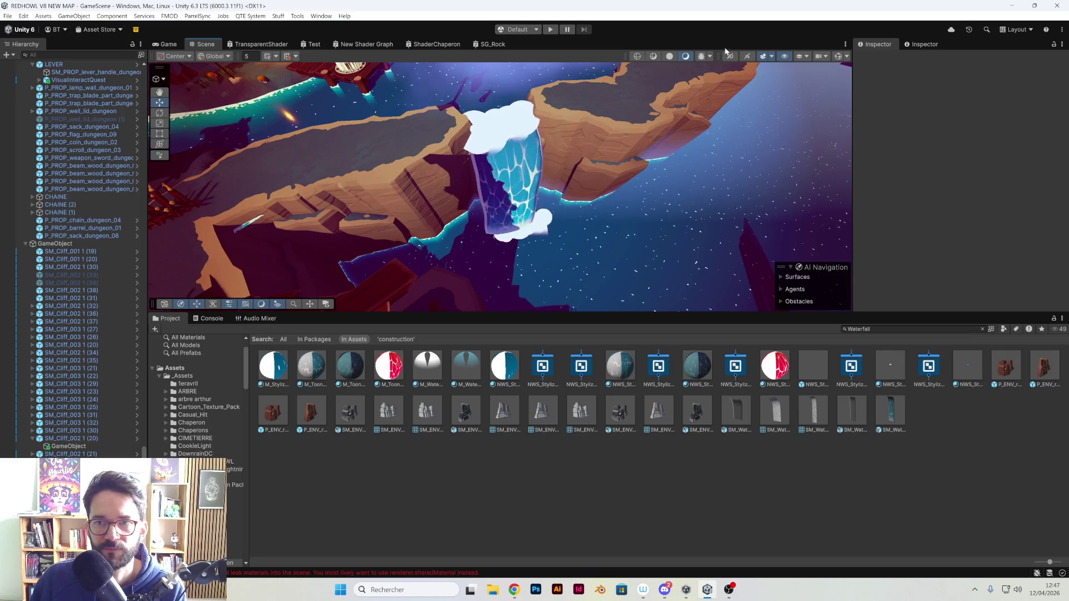
click(764, 57)
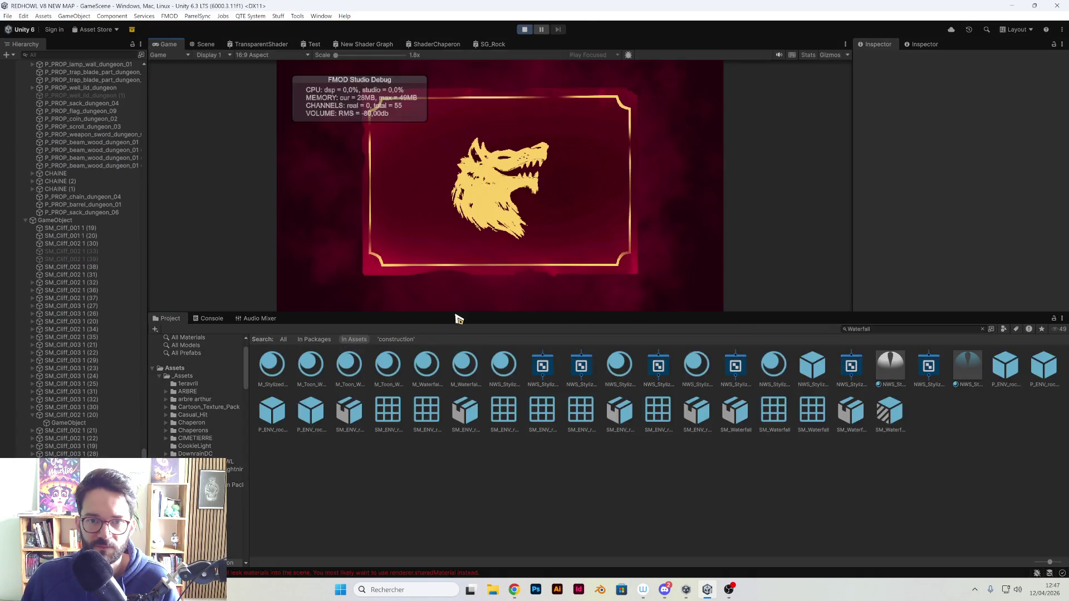
- Play-test the level in a maximized Game view, then restore the normal editor layout
drag(451, 313, 412, 492)
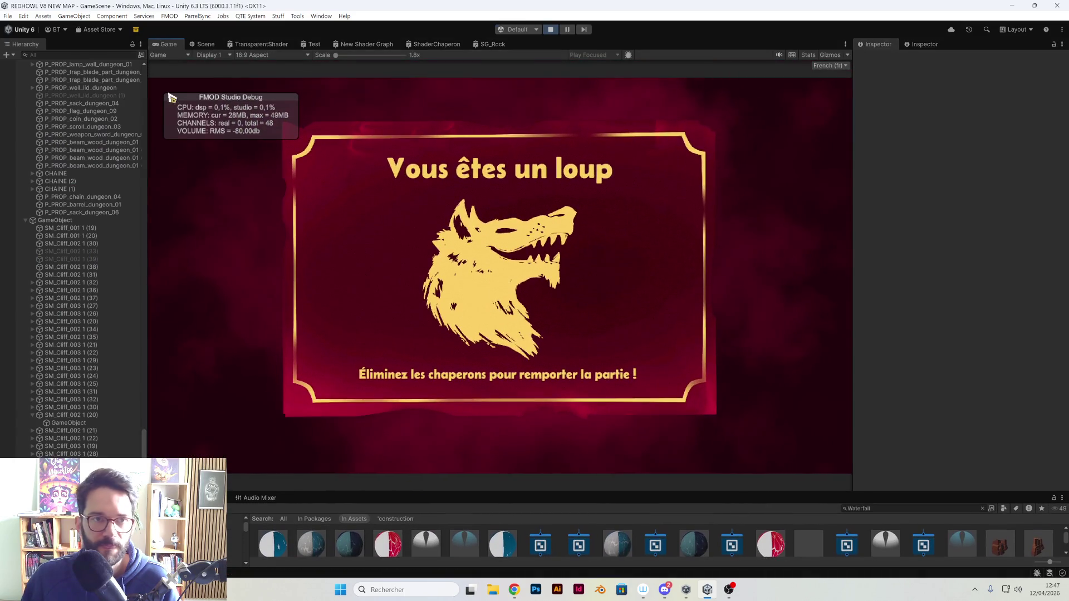
double_click(165, 48)
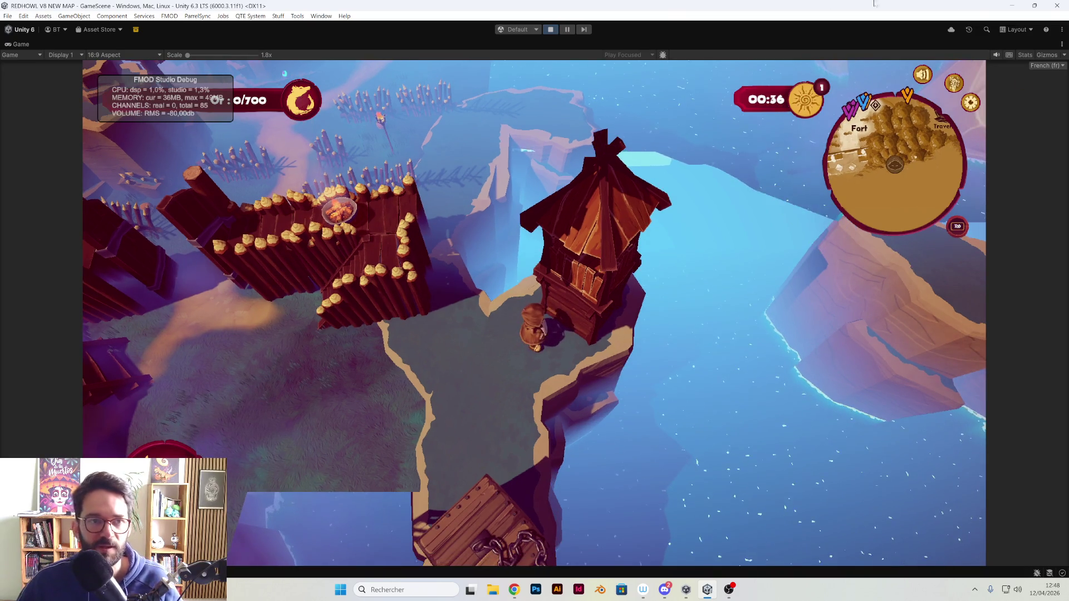
double_click(21, 44)
- With fog and colour effects on in Scene view, inspect the waterfall and spiked cliffs, then stop play mode
click(205, 44)
scroll(258, 87, up, 5)
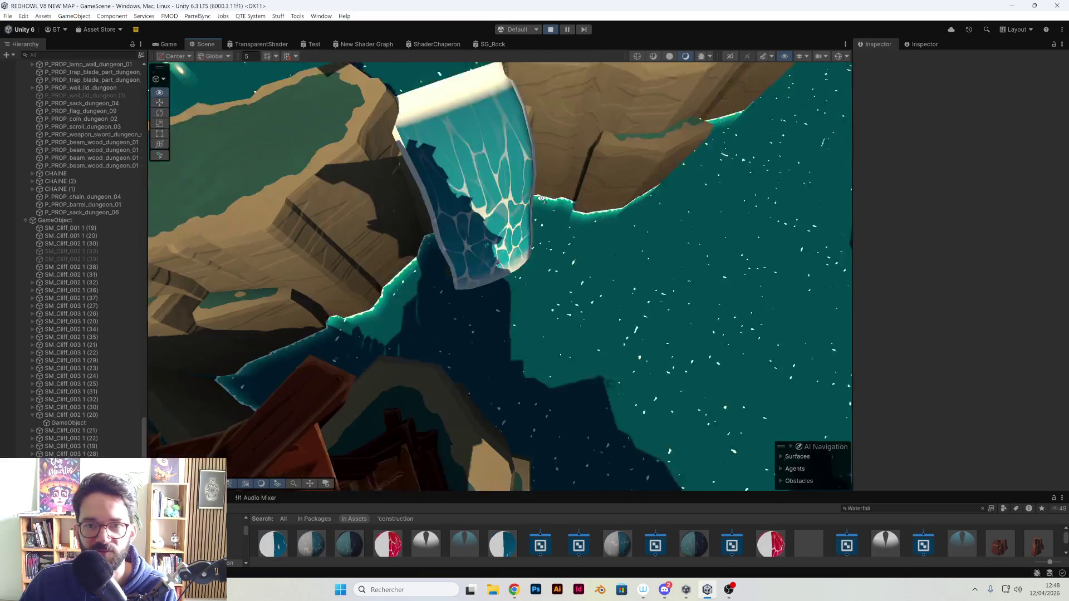
click(764, 55)
mouse_move(668, 168)
mouse_down()
mouse_move(418, 179)
mouse_move(757, 190)
mouse_move(700, 189)
mouse_move(645, 166)
mouse_move(641, 201)
mouse_move(579, 260)
mouse_up()
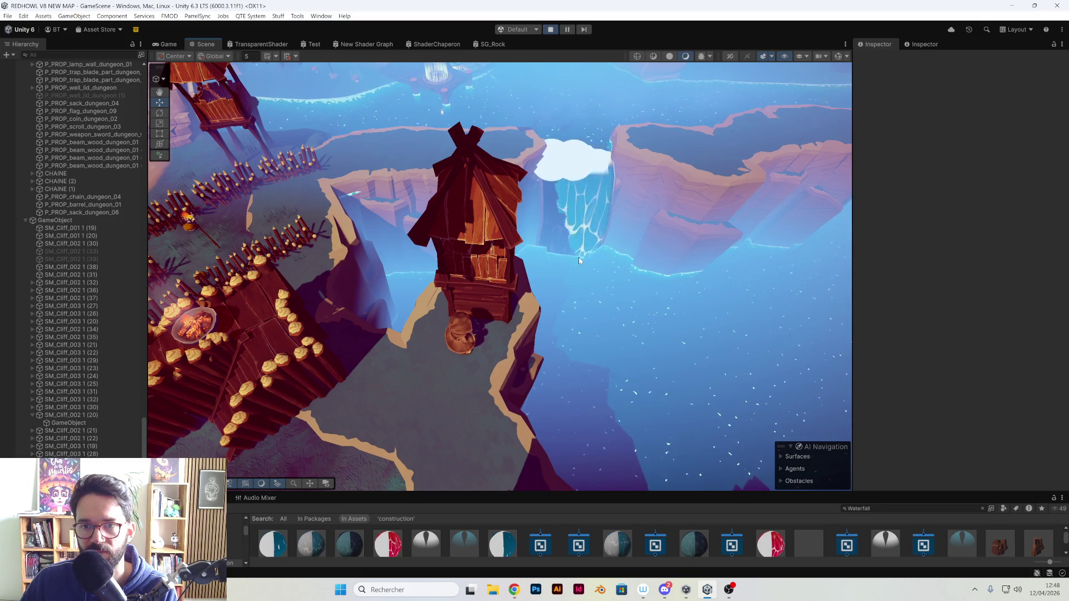
mouse_move(579, 260)
mouse_down()
mouse_move(591, 224)
mouse_move(559, 250)
mouse_move(430, 247)
mouse_move(440, 312)
mouse_move(438, 245)
mouse_move(440, 257)
mouse_move(450, 352)
mouse_move(576, 313)
mouse_up()
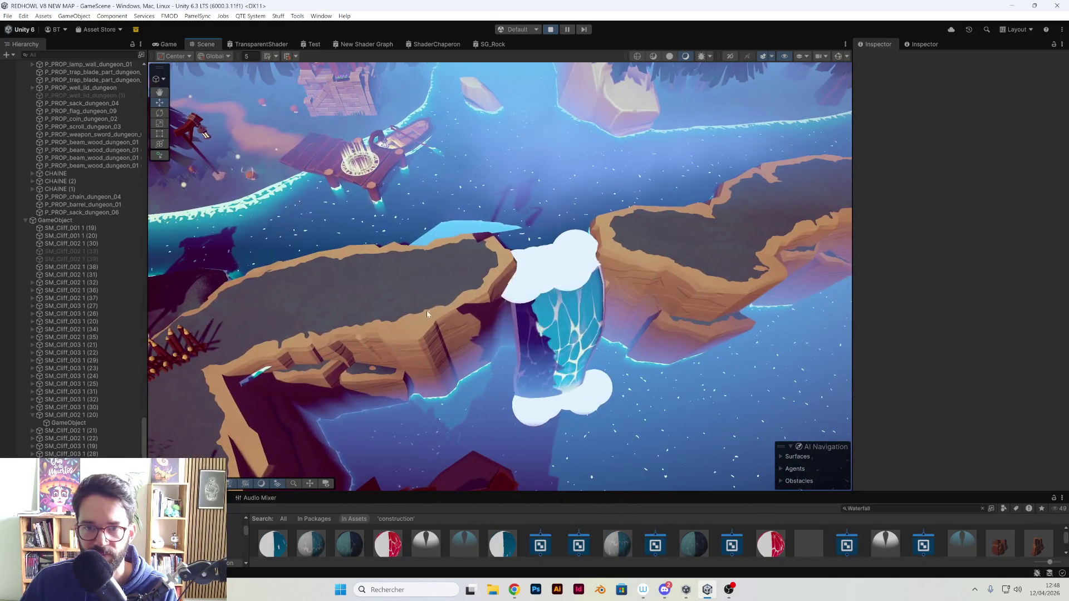
drag(345, 298, 329, 294)
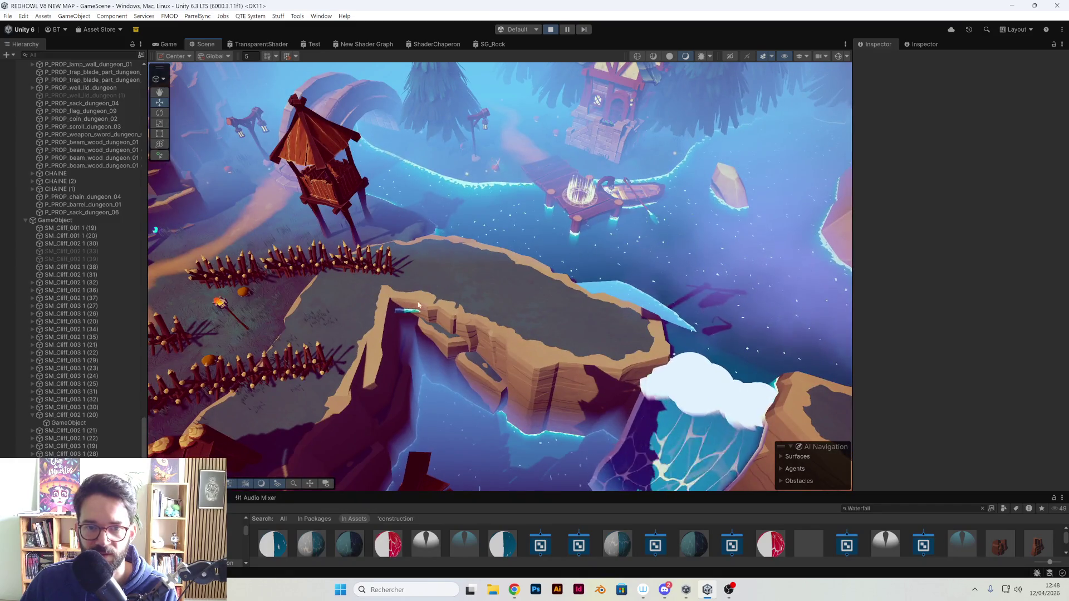
mouse_move(458, 299)
mouse_down()
mouse_move(559, 288)
mouse_move(520, 290)
mouse_move(477, 269)
mouse_move(355, 382)
mouse_move(567, 196)
mouse_move(545, 258)
mouse_move(533, 372)
mouse_move(569, 314)
mouse_move(540, 318)
mouse_move(631, 341)
mouse_move(515, 334)
mouse_move(544, 306)
mouse_move(390, 336)
mouse_move(446, 313)
mouse_move(606, 315)
mouse_move(652, 277)
mouse_move(629, 281)
mouse_move(635, 242)
mouse_move(596, 239)
mouse_move(557, 215)
mouse_up()
click(549, 30)
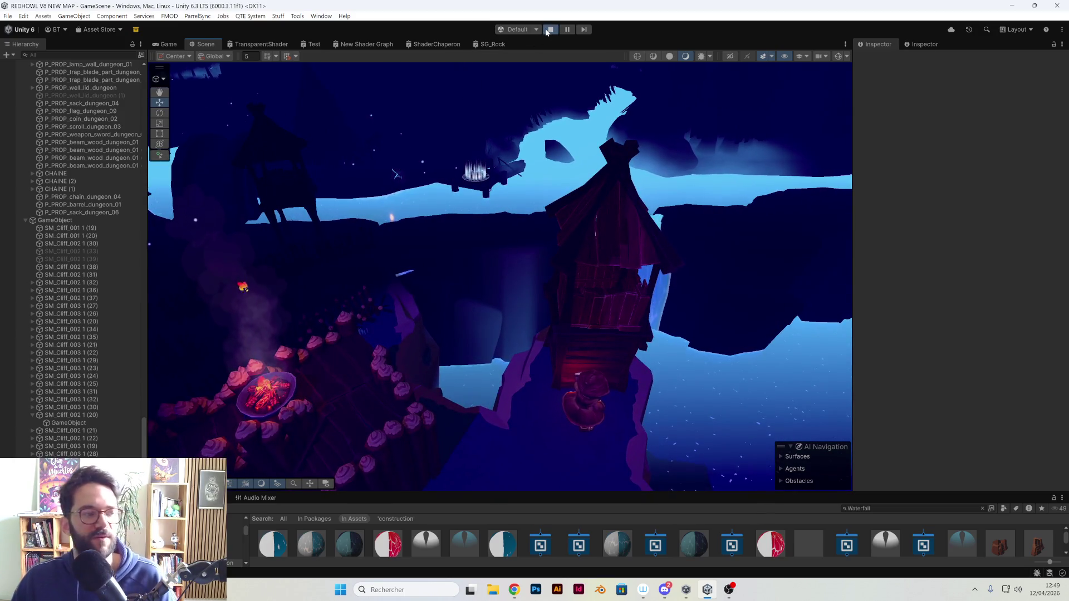